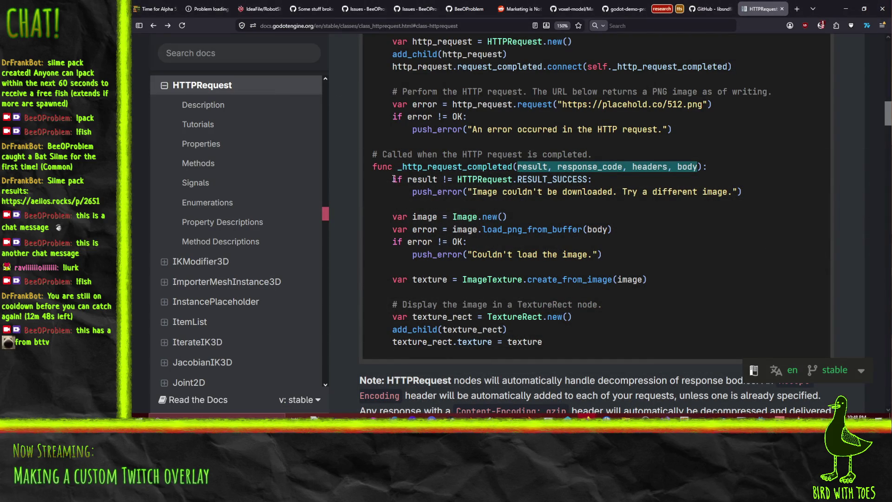
Step: Replace line 18's check with the docs' HTTPRequest.RESULT_SUCCESS result check and return early on failure
drag(393, 179, 583, 186)
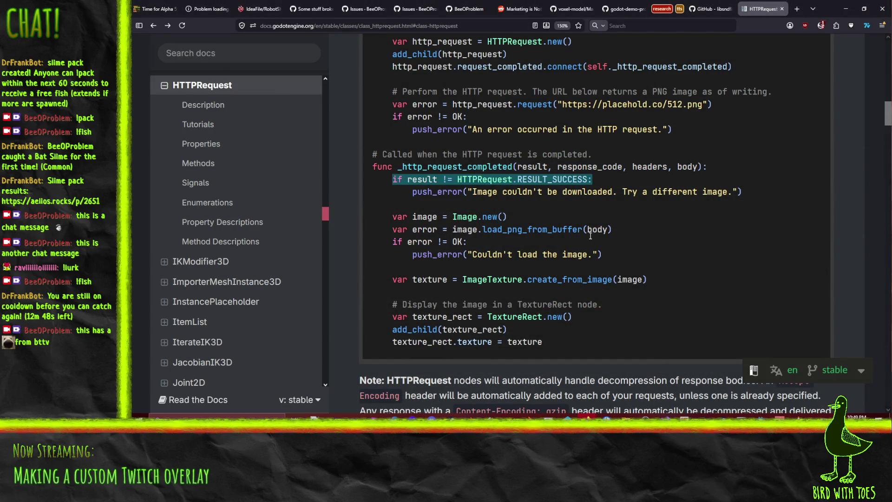
key(alt+Tab)
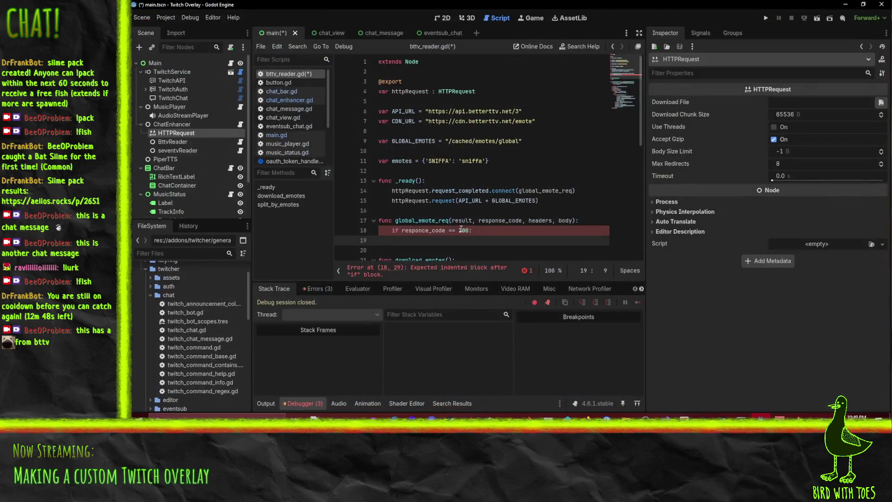
key(shift+Home)
text(if result != HTTPRequest.RESULT_SUCCESS:)
key(Return)
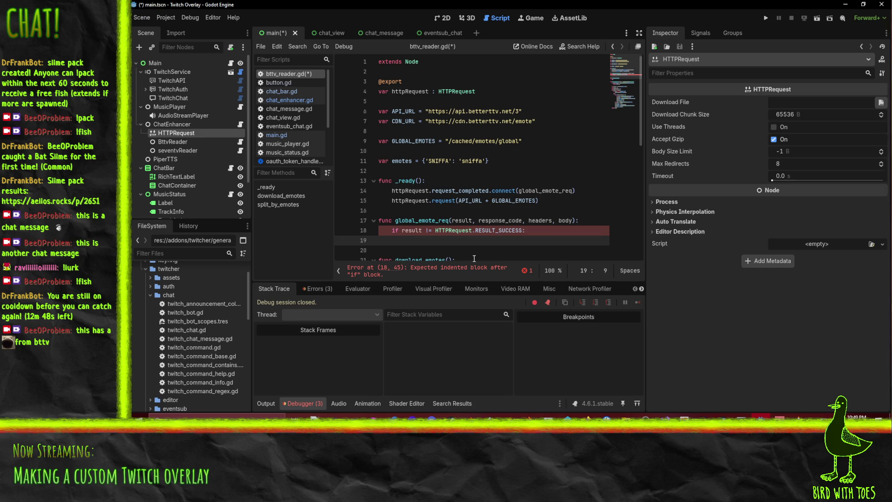
text(return)
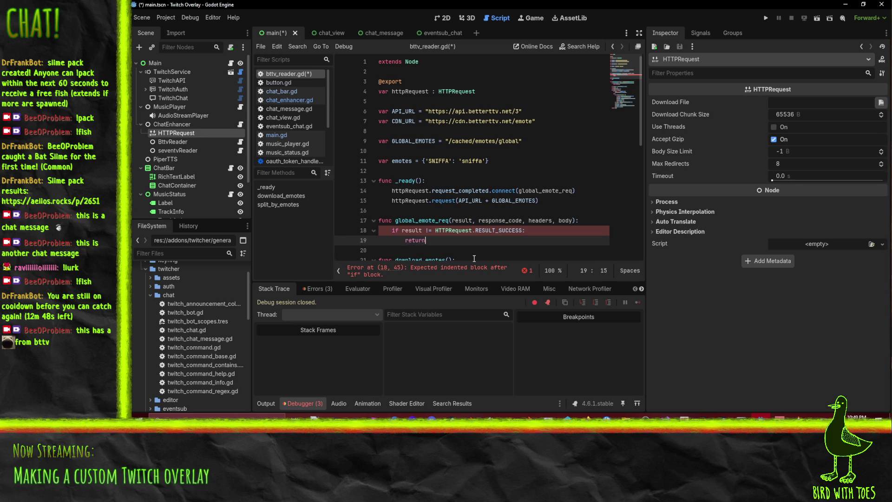
key(Return)
key(Return)
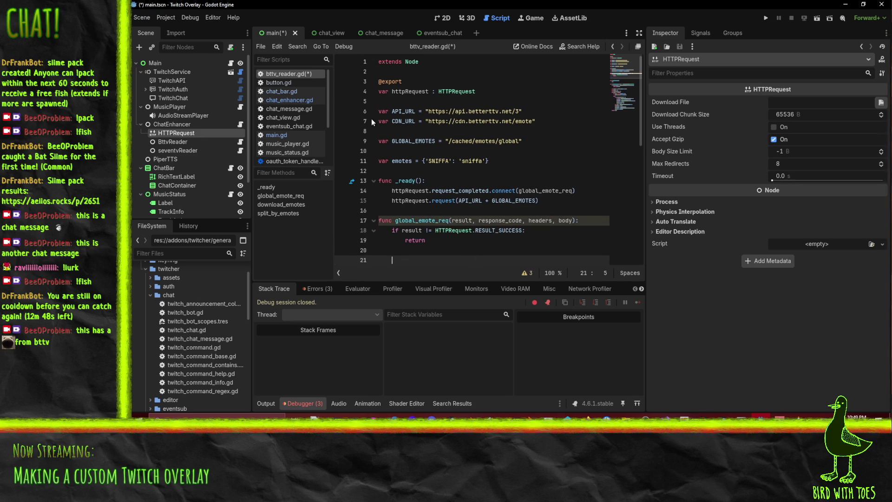
scroll(425, 231, down, 2)
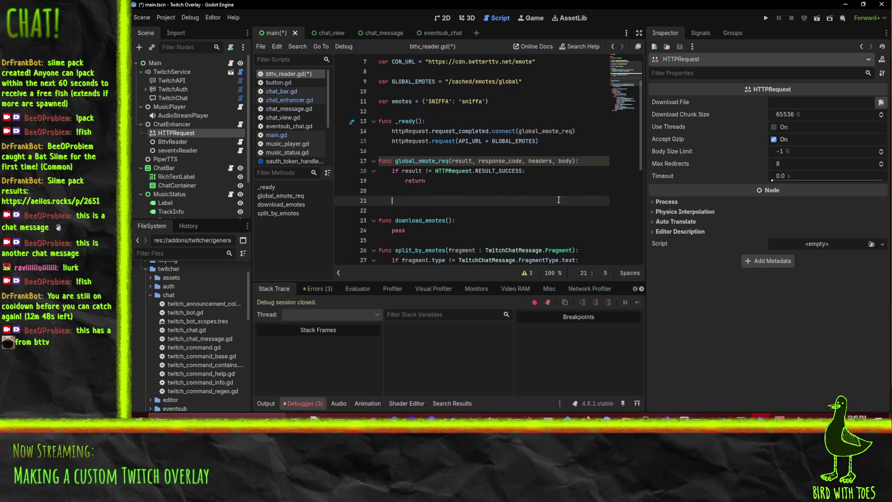
key(alt+Tab)
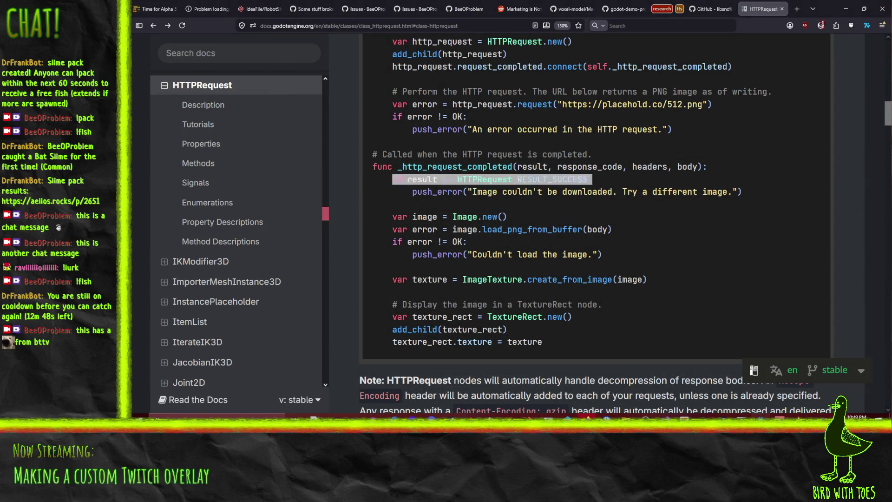
Step: Write line 21 as emote_info = JSON.parse_string(body) in bttv_reader.gd
key(alt+Tab)
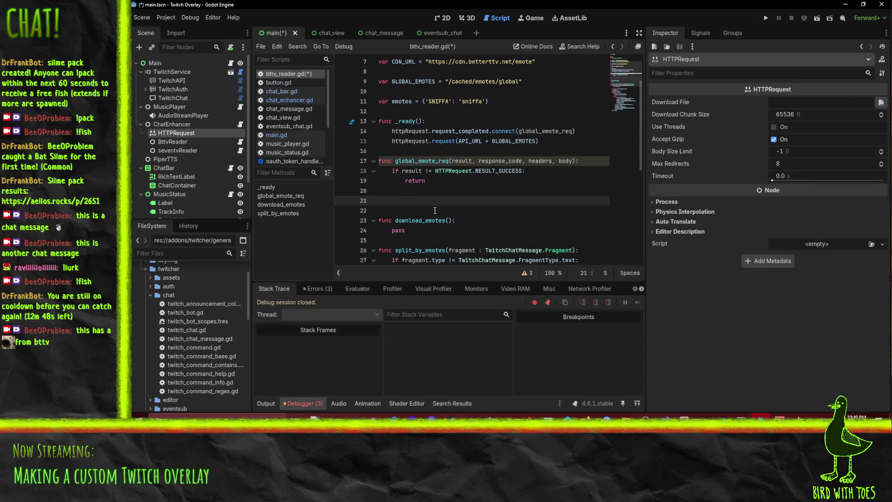
text(JSON.par)
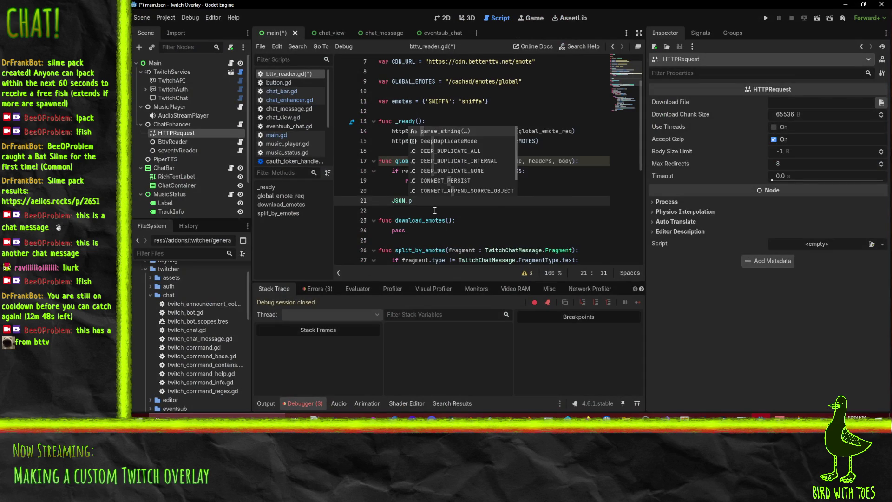
key(Return)
text(body)
key(Home)
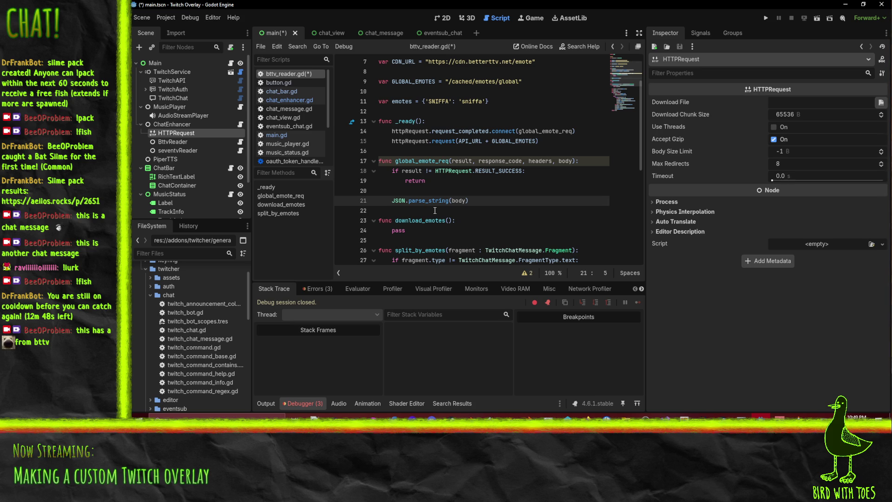
text(emote_info =)
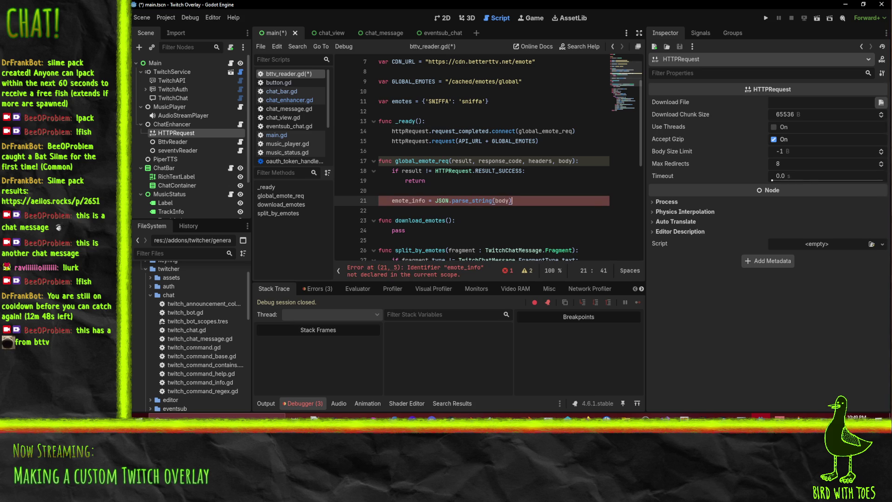
key(alt+Tab)
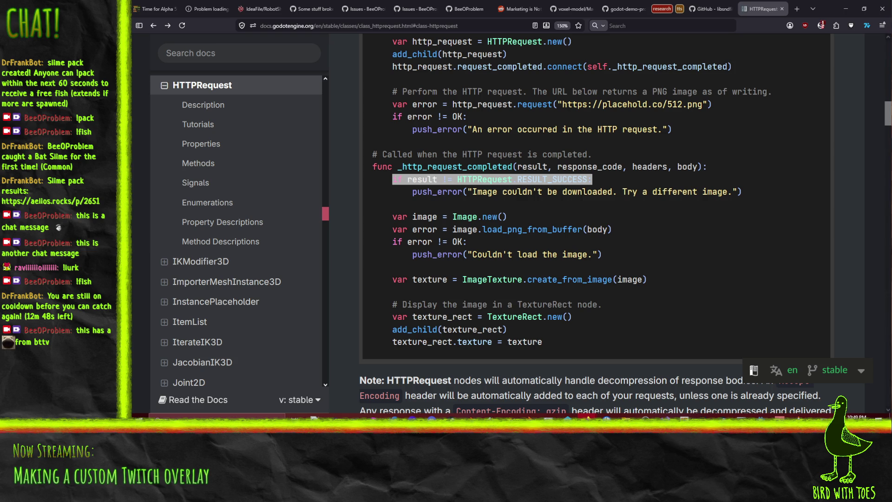
key(alt+Tab)
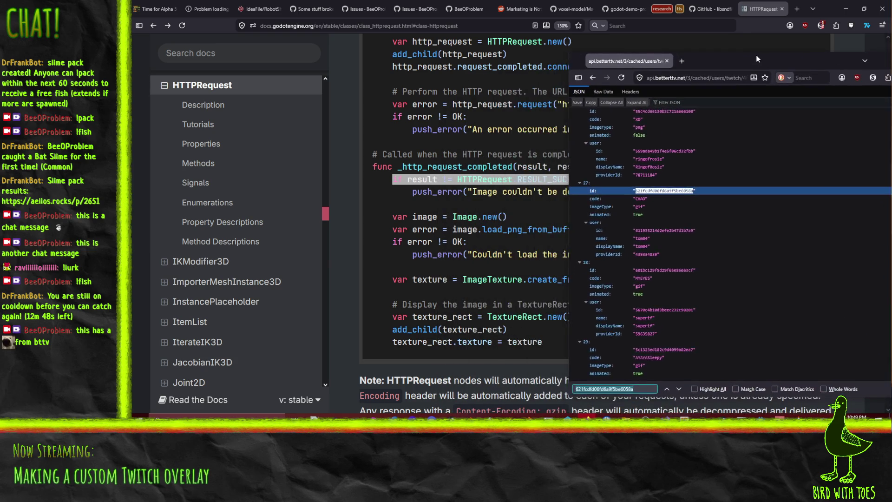
Step: Open the BetterTTV API address in a new tab with its path changed to cached/global
scroll(678, 260, up, 15)
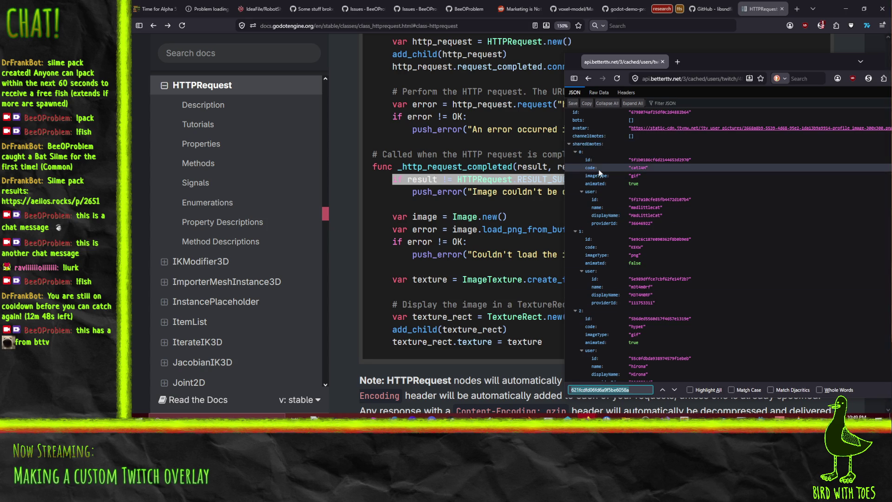
click(696, 78)
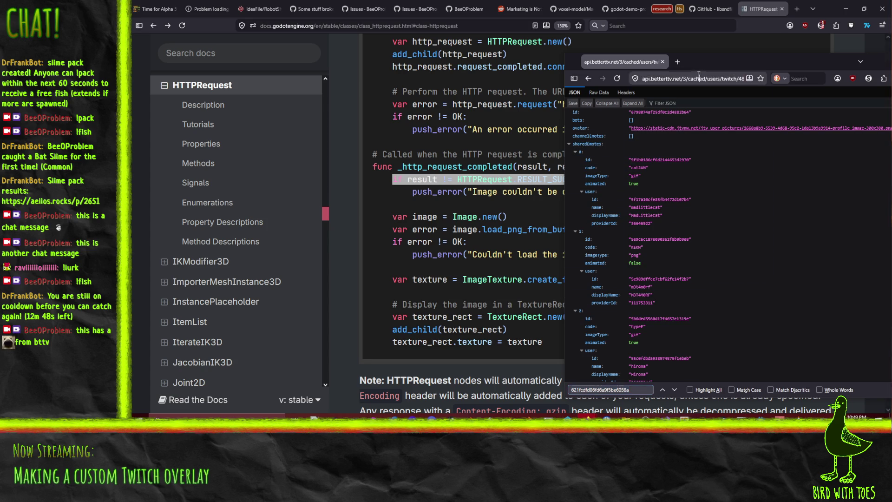
key(ctrl+c)
key(ctrl+t)
key(ctrl+v)
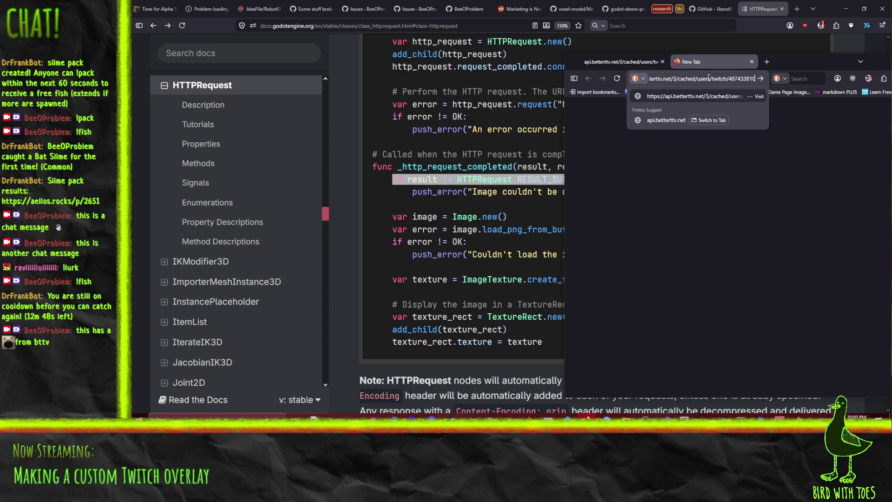
drag(698, 78, 755, 79)
text(global)
key(Return)
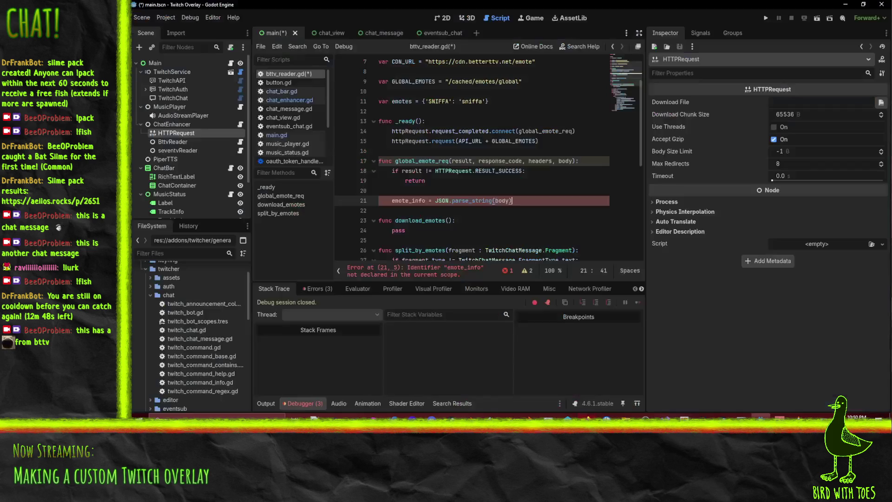
Step: Correct the address to cached/emotes/global and load the global emotes list
click(796, 413)
click(761, 413)
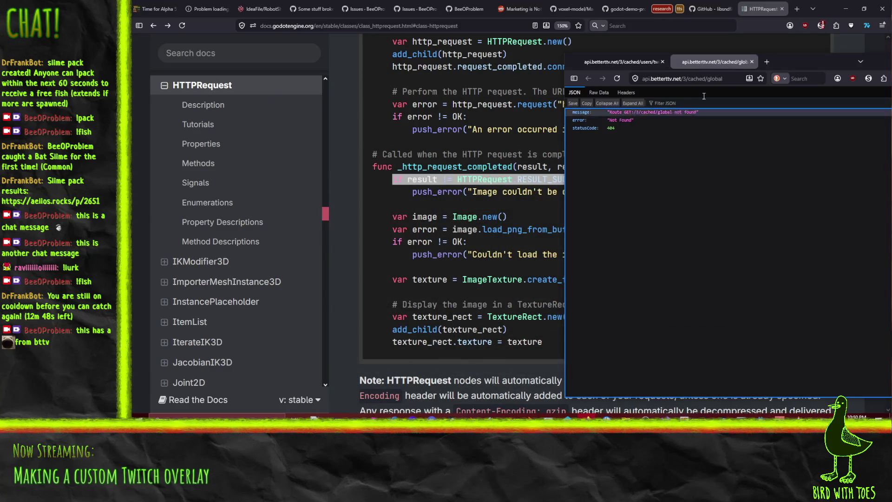
click(704, 78)
click(728, 78)
text(emote)
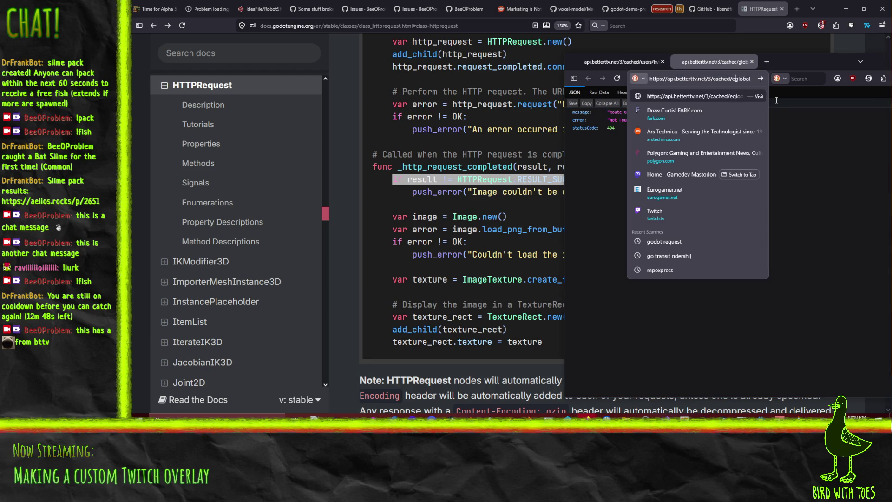
text(s/)
key(Return)
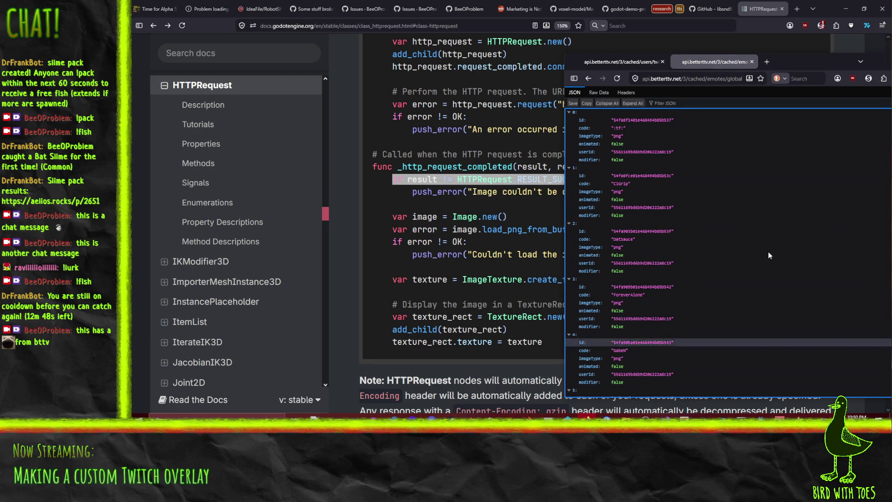
drag(832, 62, 891, 65)
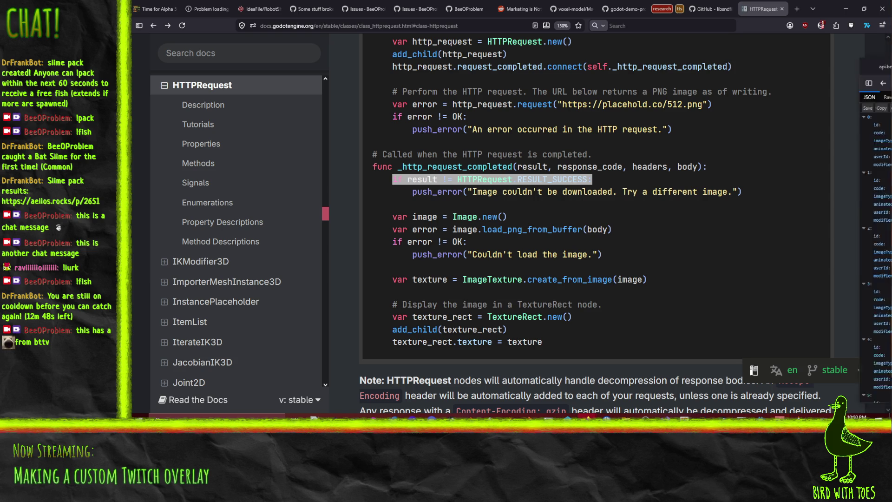
mouse_move(889, 65)
mouse_down()
mouse_move(712, 72)
mouse_move(711, 62)
mouse_up()
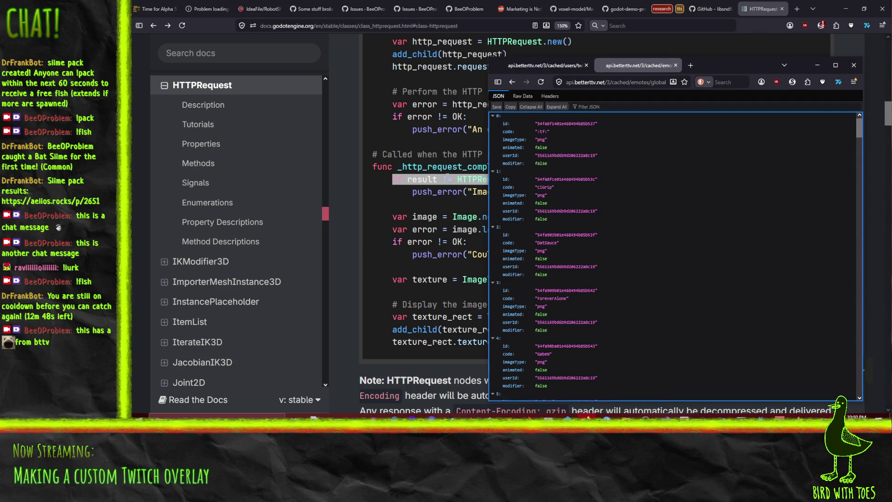
Step: Preview the first global emote by pasting its id into the image address, then close that window
click(564, 156)
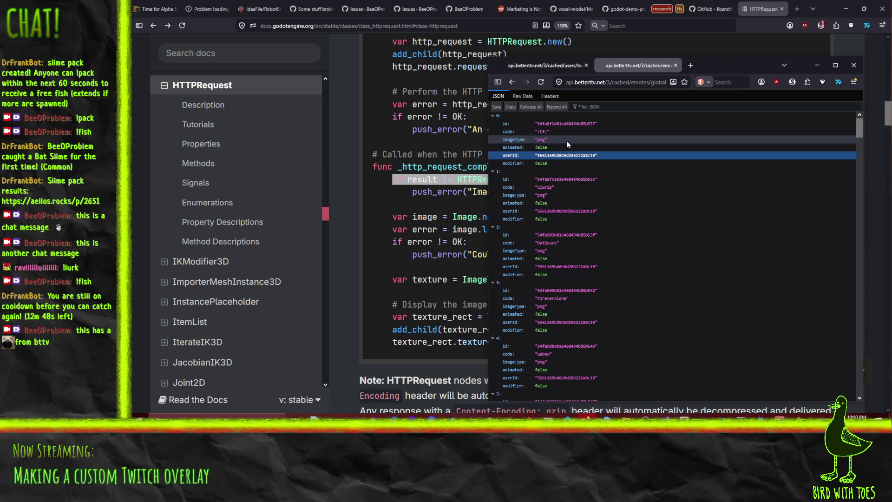
click(568, 124)
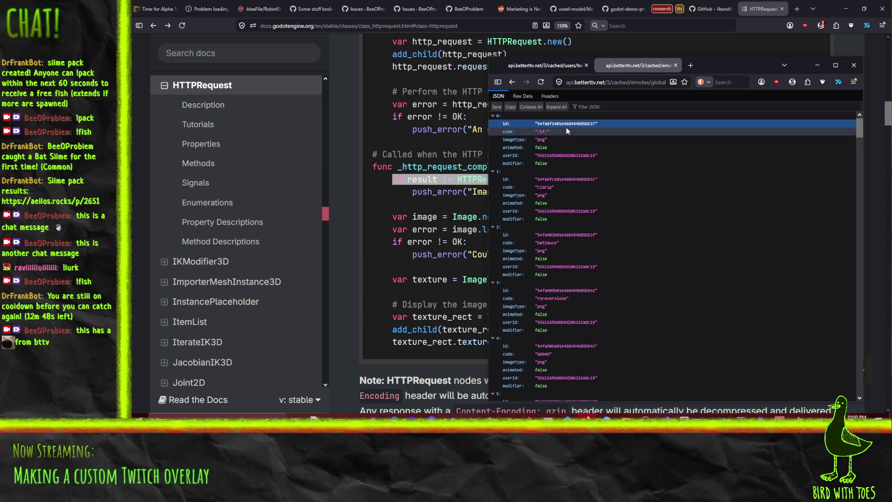
double_click(558, 125)
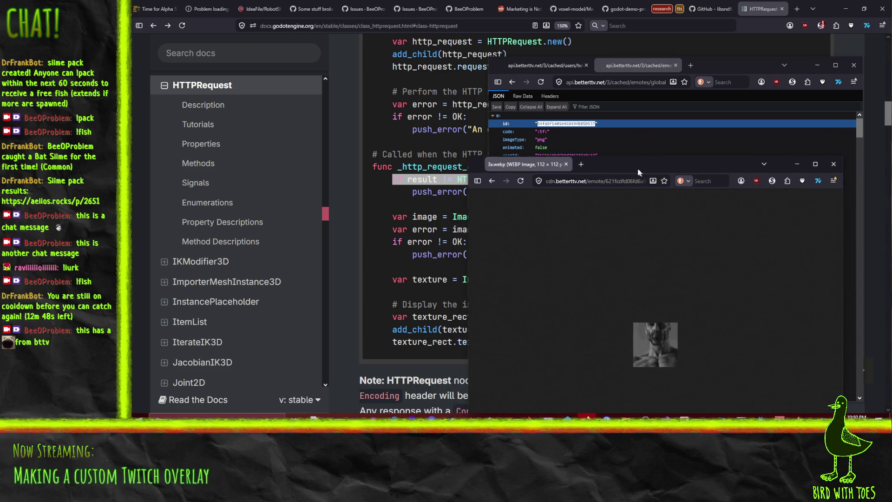
drag(640, 170, 603, 129)
double_click(575, 142)
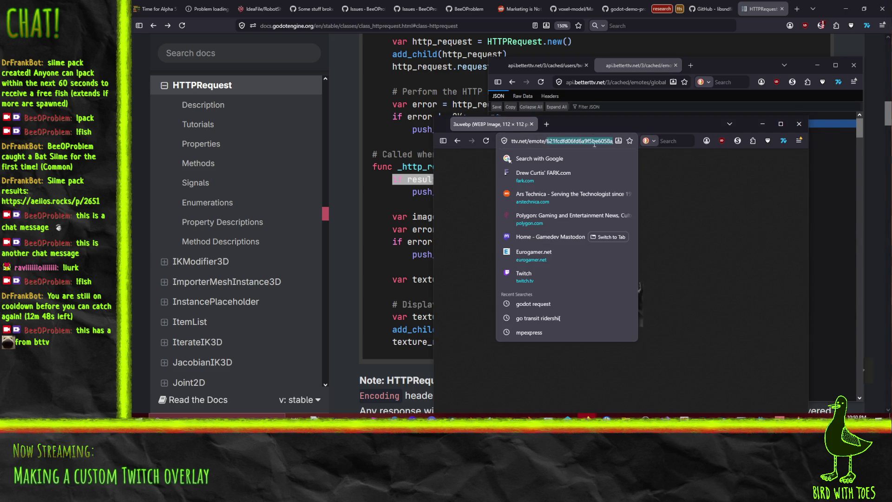
key(ctrl+v)
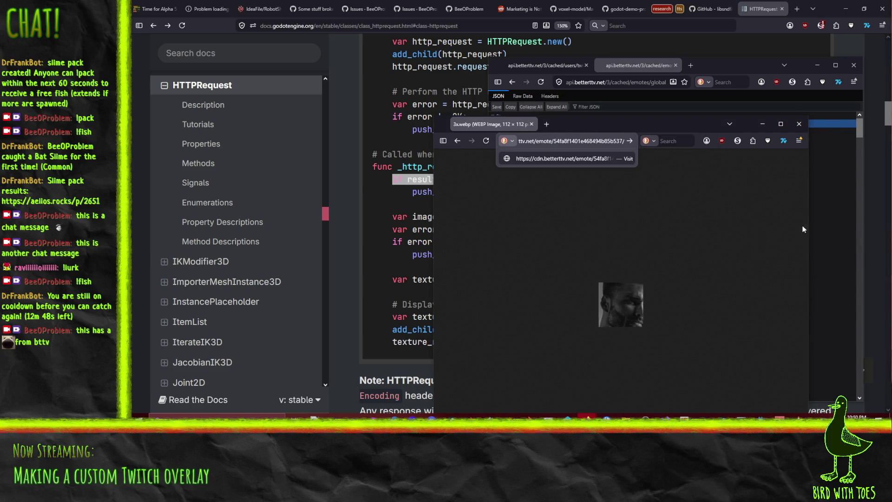
key(Return)
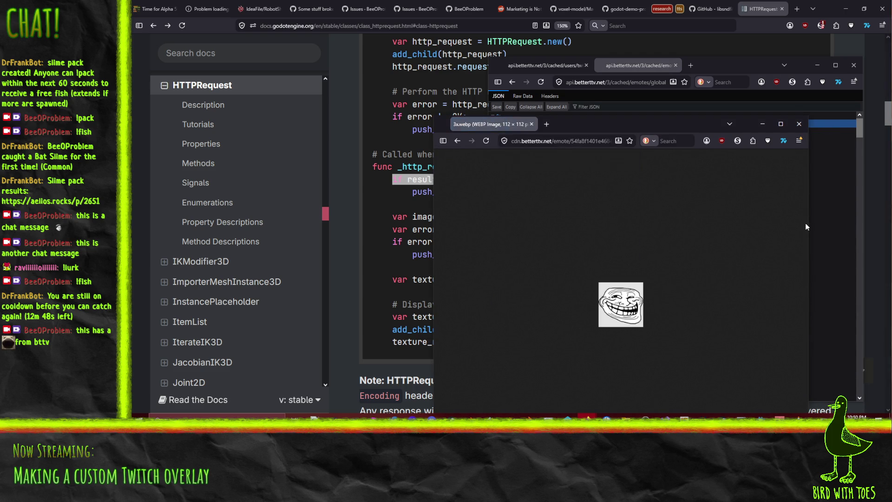
mouse_move(670, 130)
mouse_down()
mouse_move(734, 371)
mouse_move(882, 186)
mouse_move(723, 170)
mouse_up()
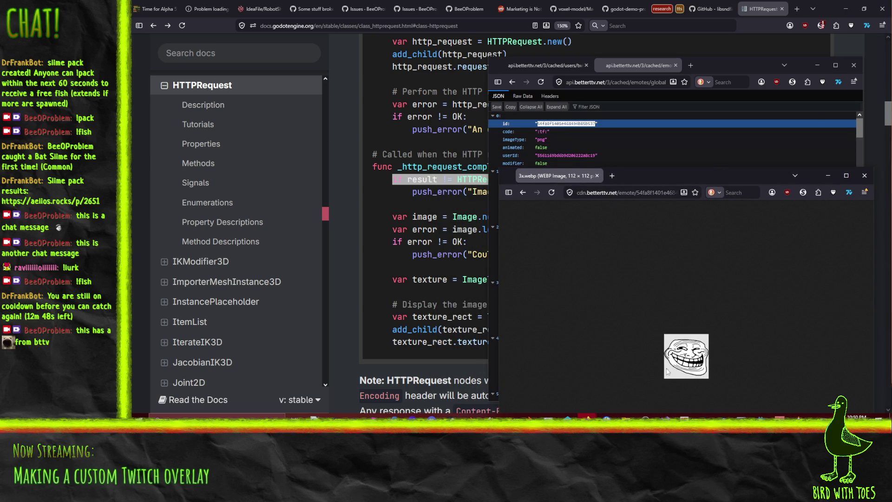
click(520, 193)
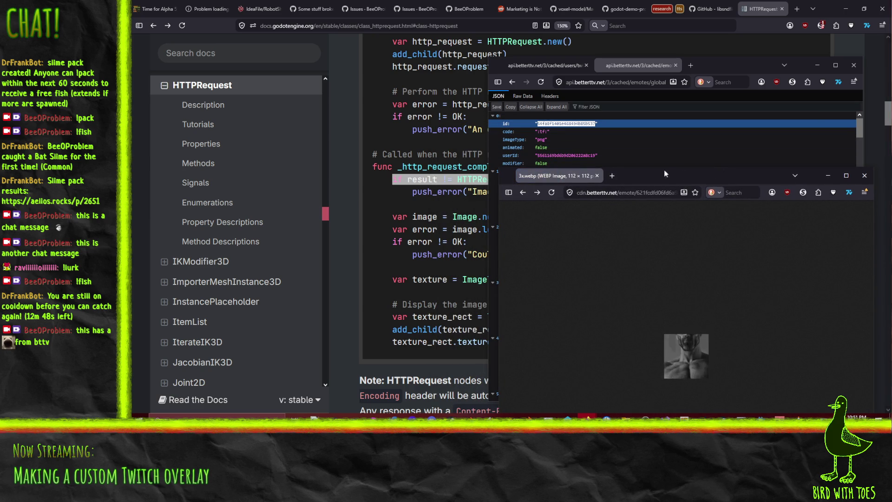
key(ctrl+w)
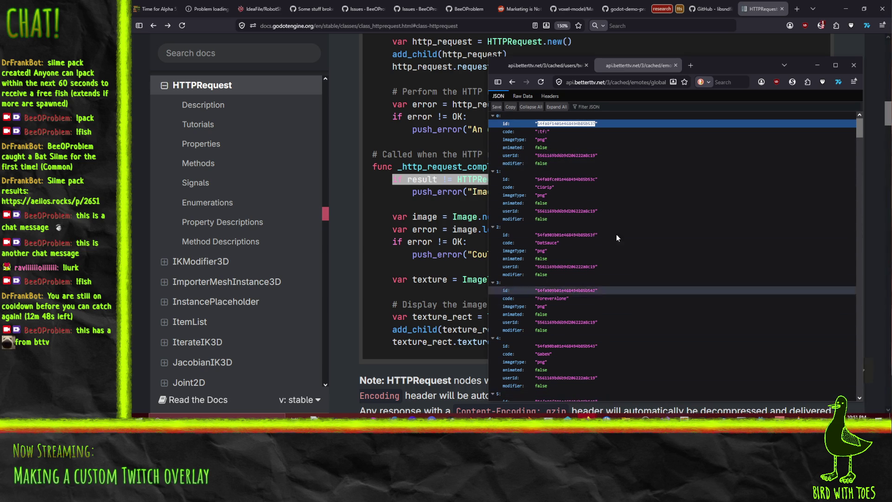
Step: Review the HTTPRequest docs' GDScript example that downloads and displays a PNG
click(440, 191)
scroll(464, 200, up, 3)
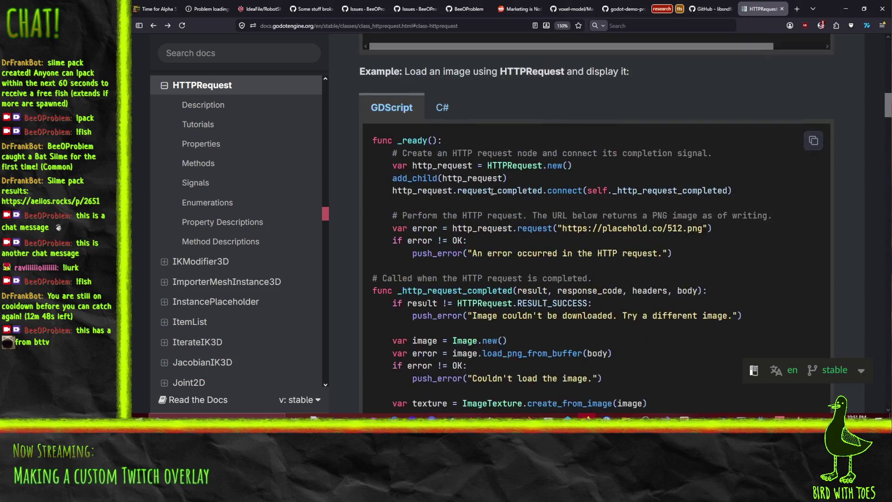
scroll(499, 205, down, 2)
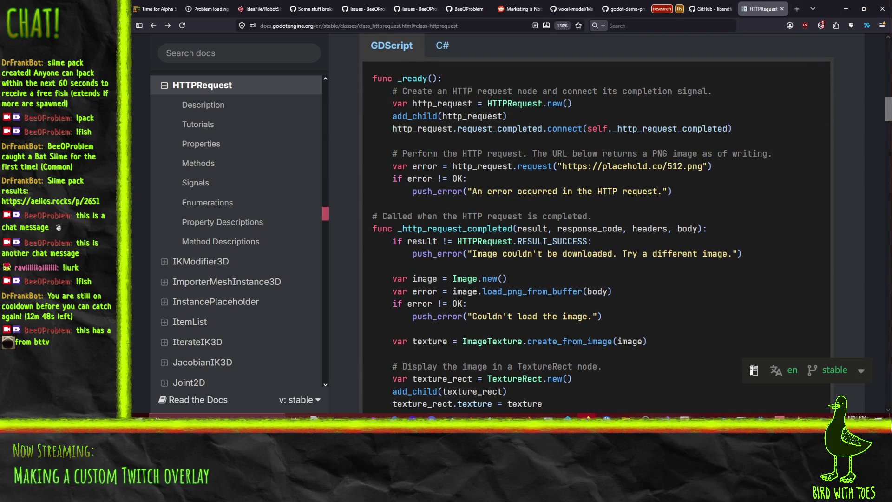
click(760, 431)
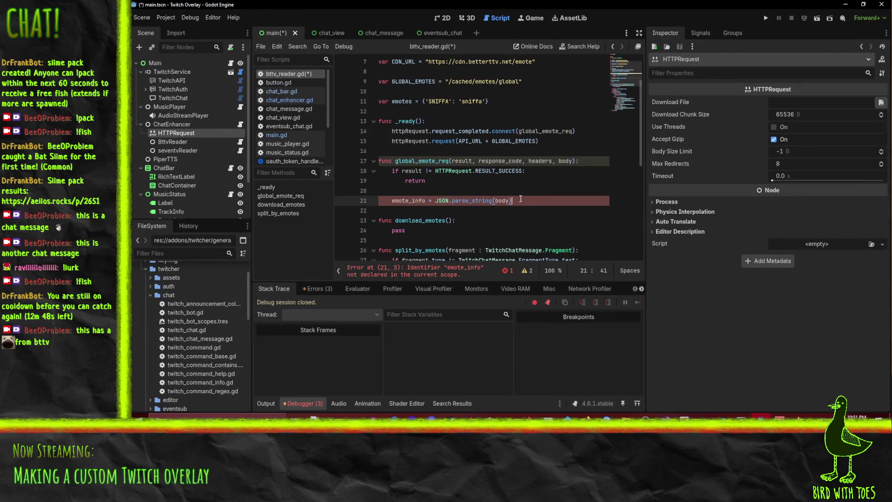
Step: Declare emote_info with var and add a for emote in emote_info: loop below it
click(392, 200)
text(var)
click(532, 200)
key(Return)
text(for emote in emote_info:)
key(Return)
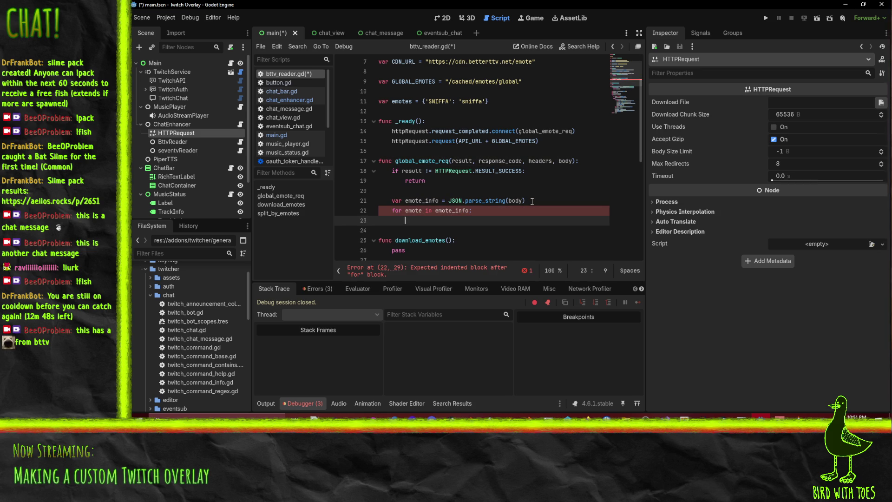
Step: Empty the emotes dictionary by deleting its sample SNIFFA entry
double_click(404, 101)
click(460, 98)
key(Down)
key(Down)
drag(429, 101, 485, 101)
key(BackSpace)
key(BackSpace)
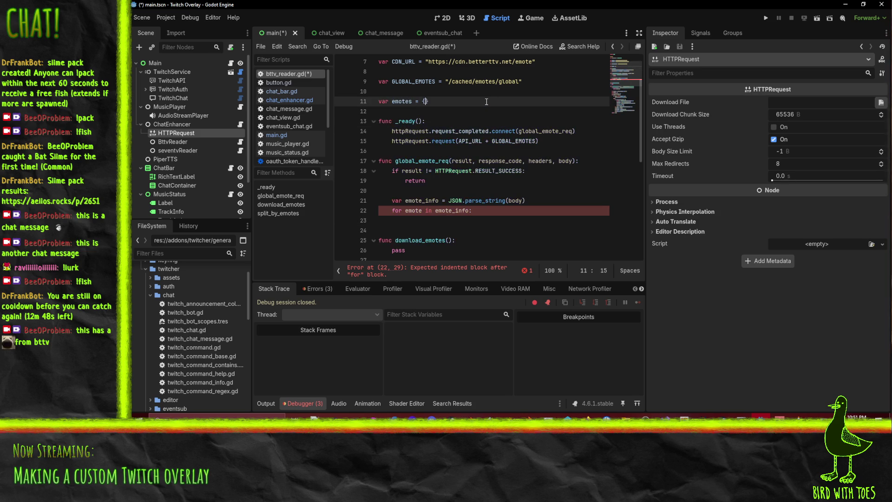
Step: In the loop body, assign emotes[emote["code"]] to a new Emote
click(437, 221)
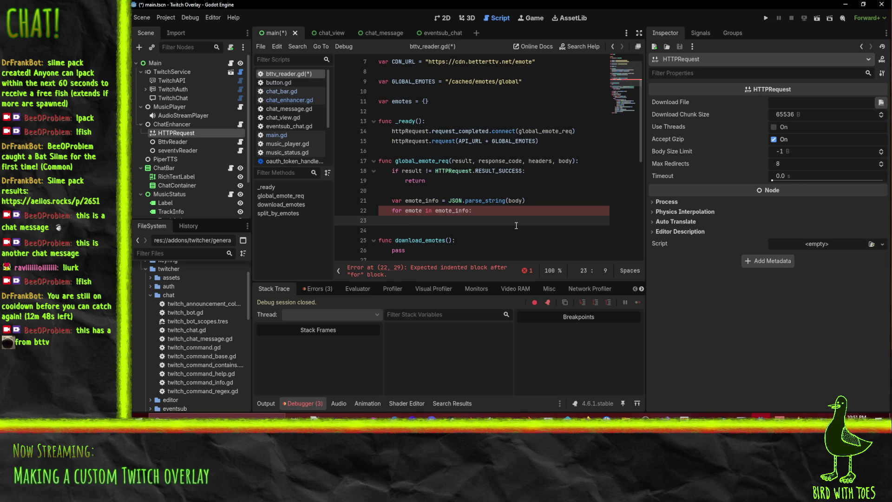
text(emotes[)
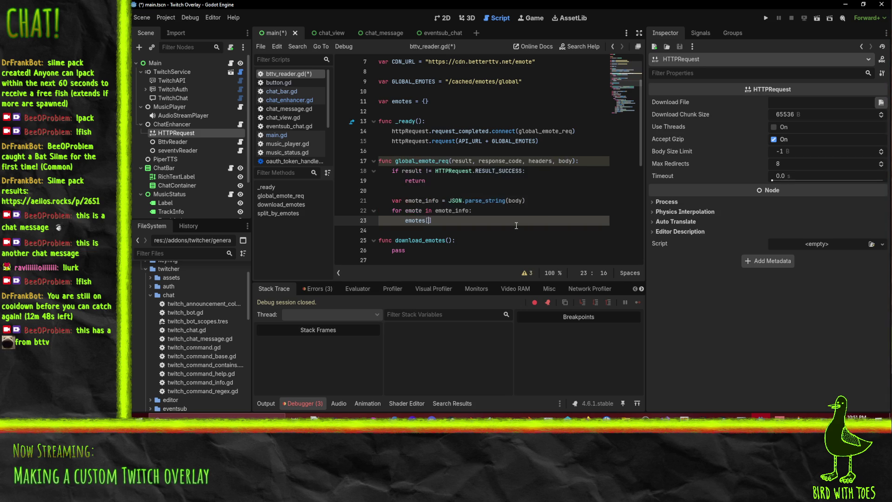
text(emote)
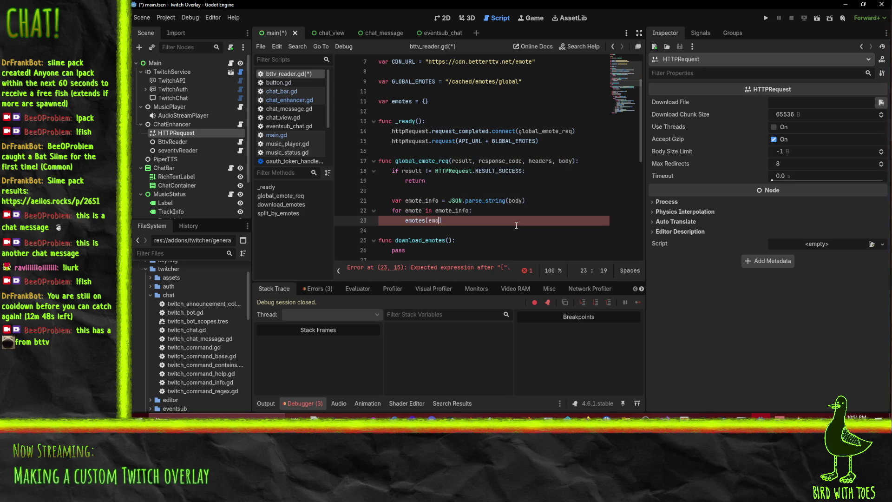
text([")
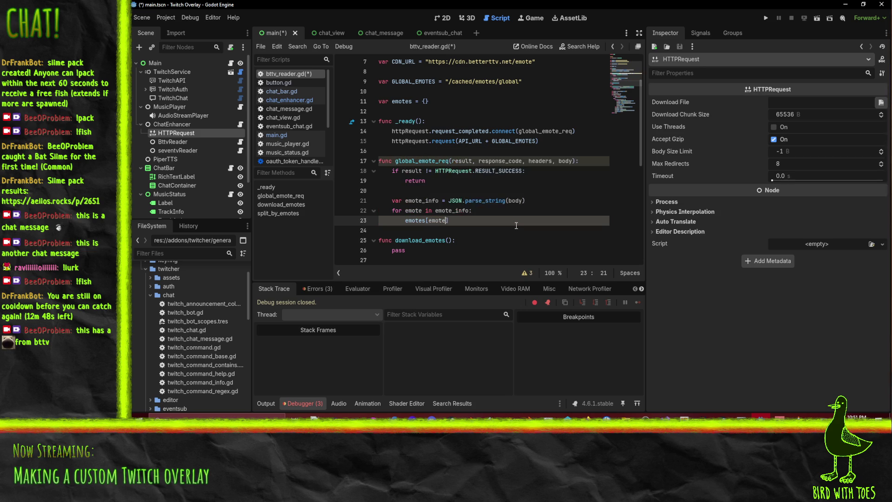
text(name)
mouse_move(588, 416)
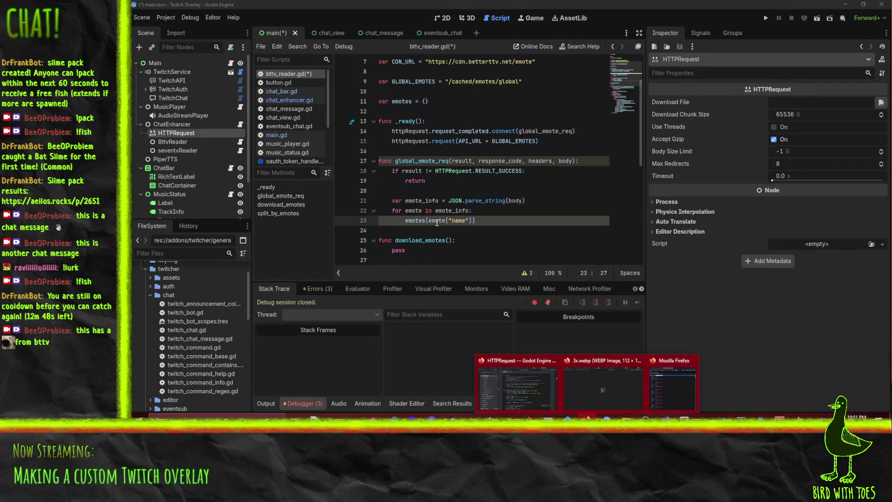
double_click(457, 221)
text(code)
key(End)
text(ew Emote)
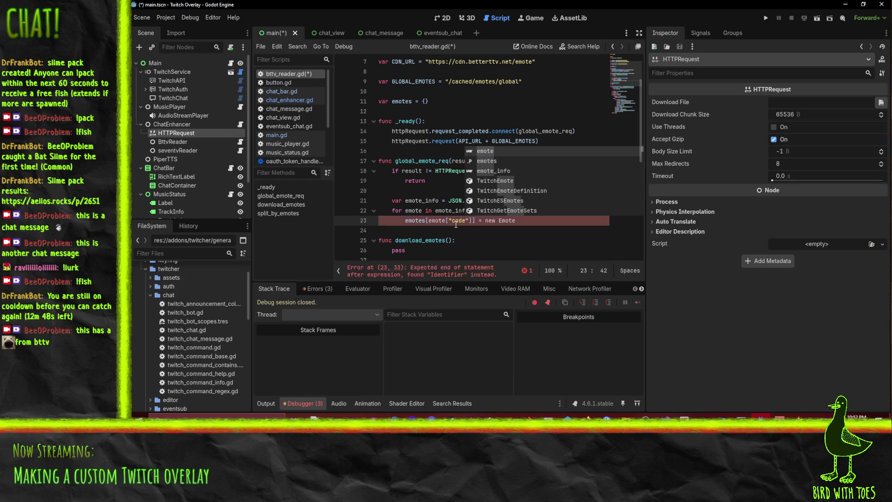
key(BackSpace)
key(BackSpace)
key(BackSpace)
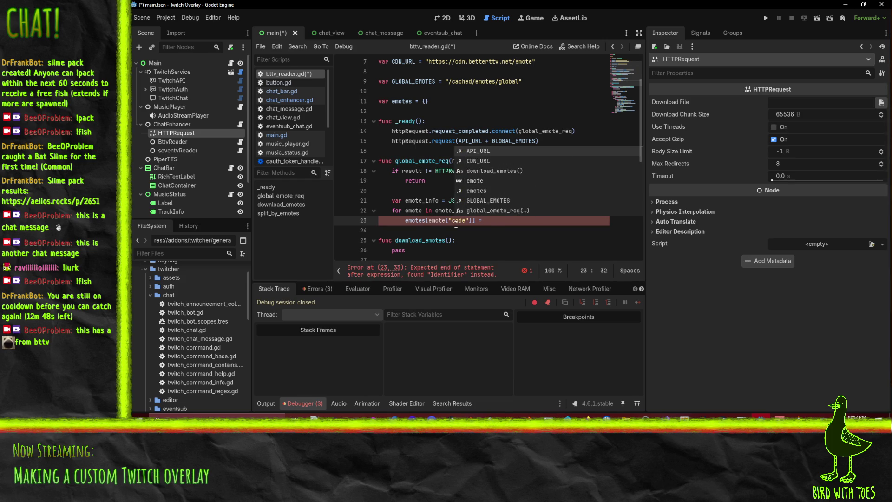
text(Emote.new())
key(Up)
key(Down)
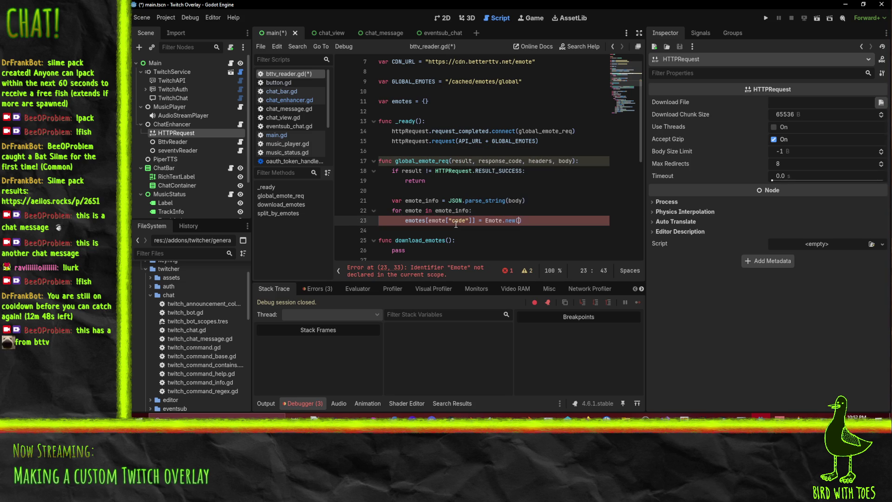
Step: Qualify the assignment as TwitchChatMessage.Emote.new() and add a print(emptes) line below
key(shift+Left)
key(shift+Left)
key(shift+Left)
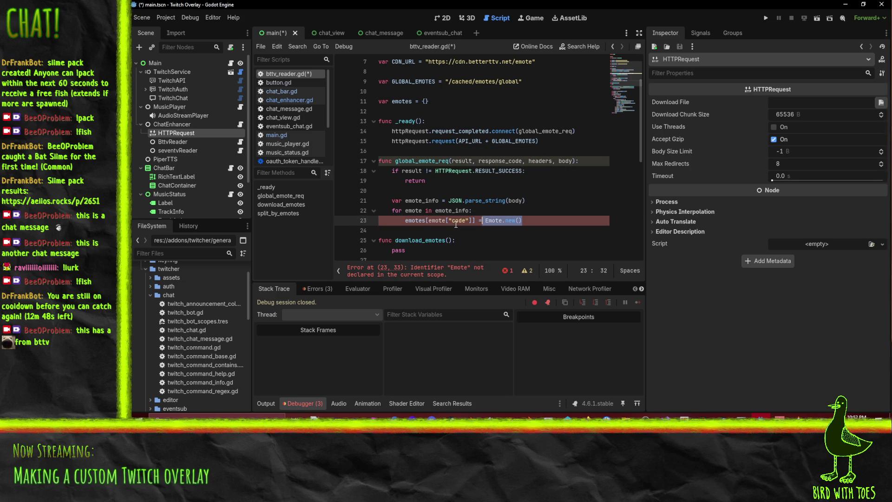
text(TwitchChat)
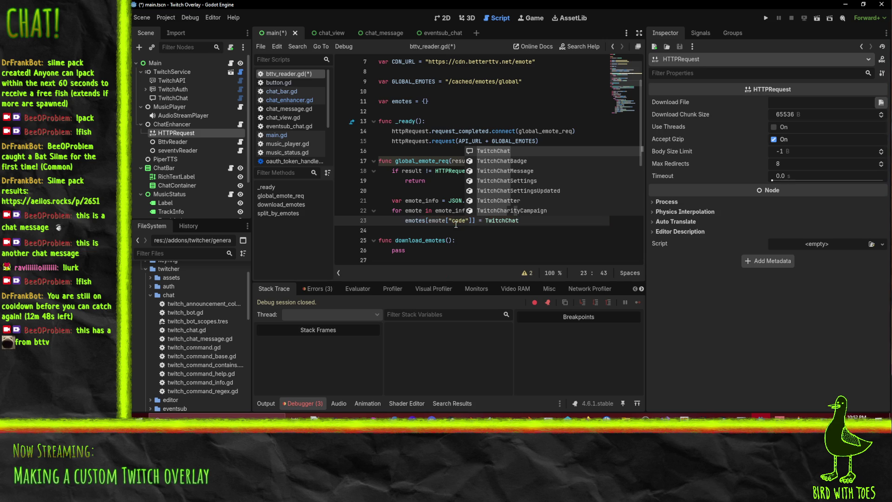
key(Down)
key(Down)
key(Return)
text(.E)
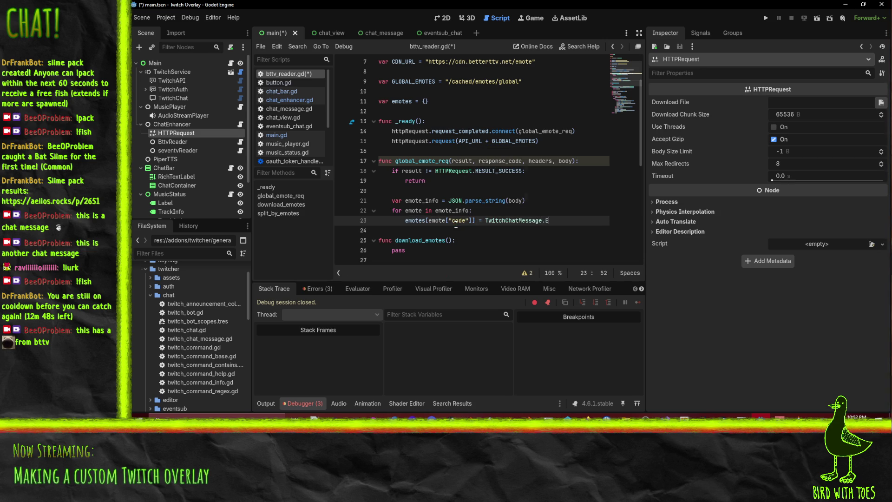
key(Return)
text(.new)
key(Return)
text())
key(Return)
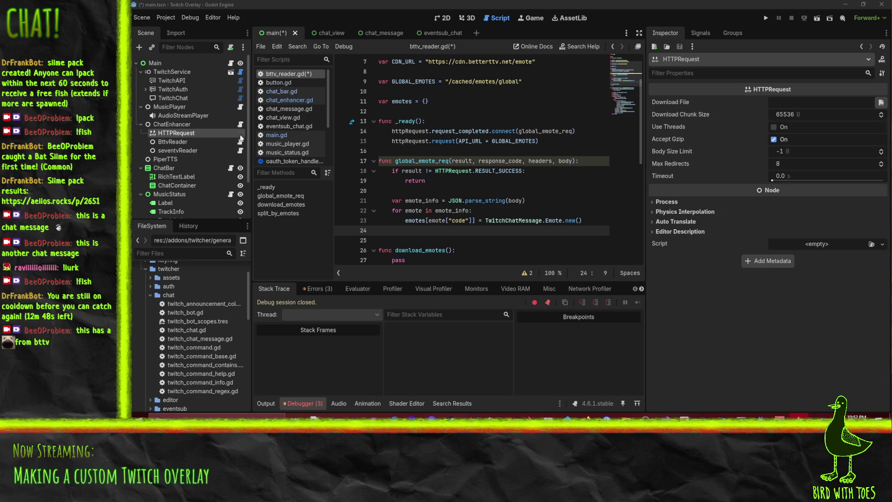
click(407, 231)
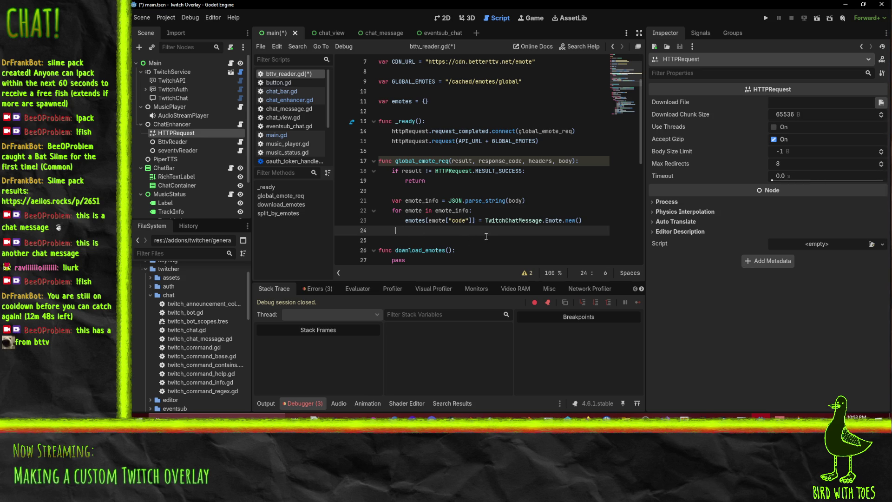
text(print()
text(emptes)
Step: Fix line 24 to print(emotes.keys()), correcting the emptes typo, and save the script
key(Home)
key(BackSpace)
key(End)
key(BackSpace)
key(BackSpace)
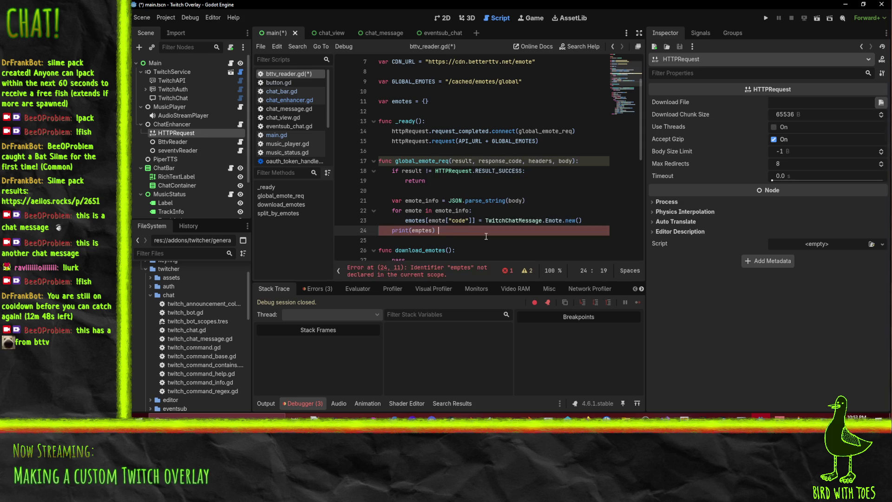
key(End)
key(Left)
key(BackSpace)
key(BackSpace)
key(BackSpace)
text(o)
key(Return)
key(ctrl+s)
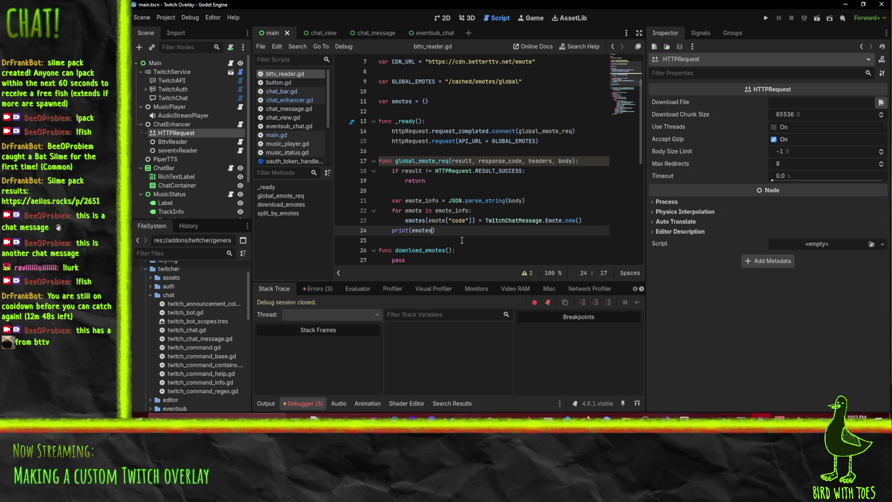
text(.key)
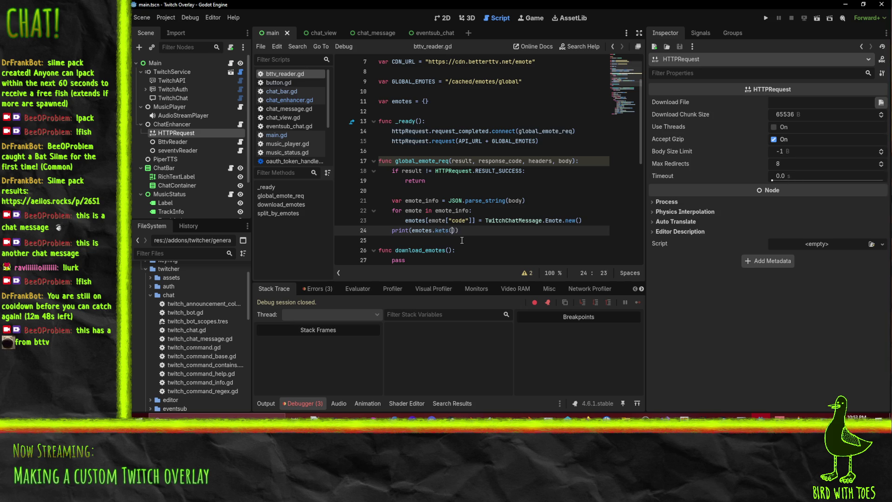
text(s())
click(433, 179)
Step: After a trial run, assign the HTTPRequest node to BttvReader's Http Request field
click(766, 17)
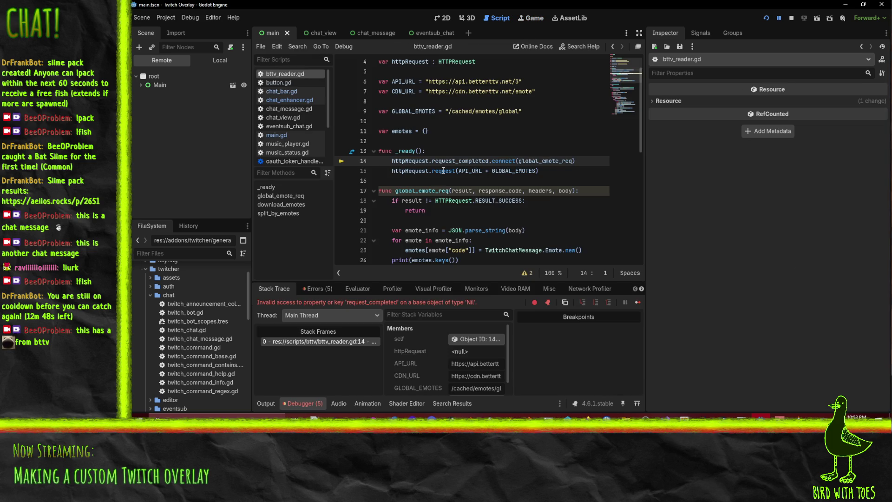
click(790, 17)
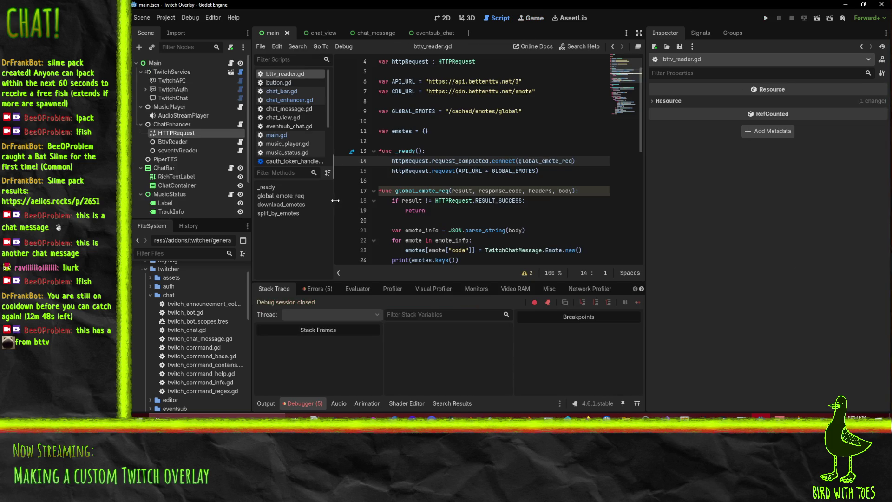
click(179, 125)
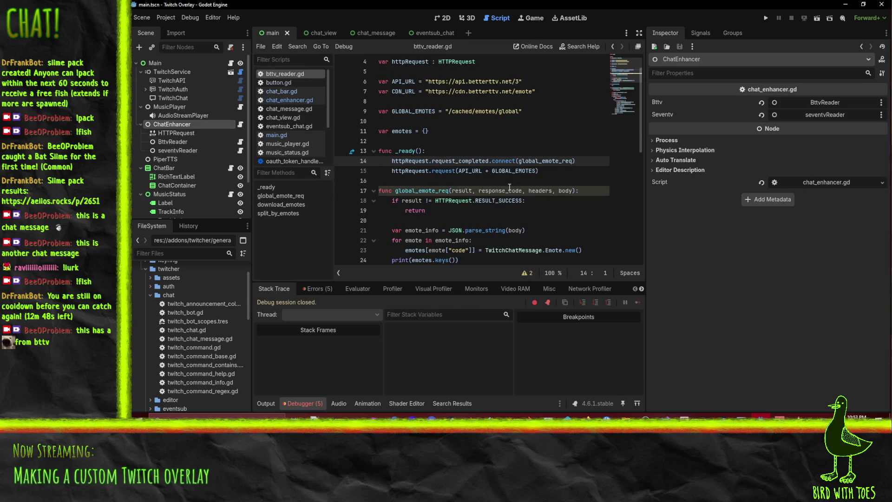
scroll(504, 183, up, 2)
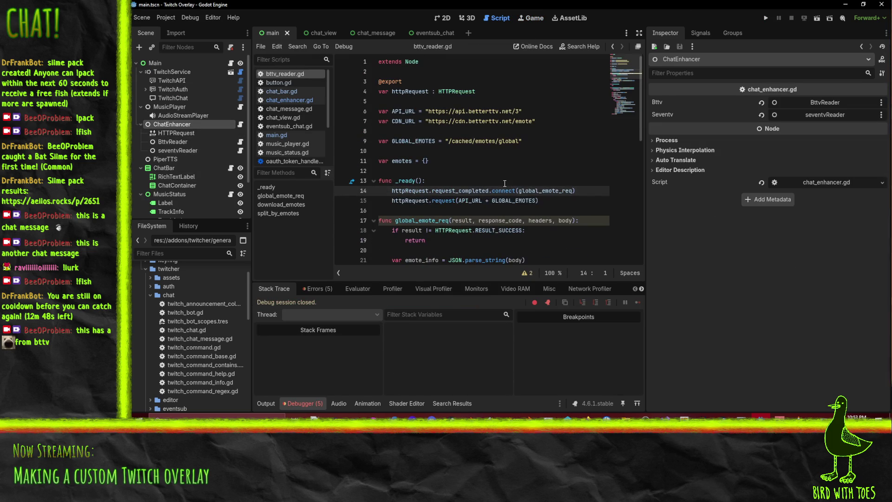
click(181, 142)
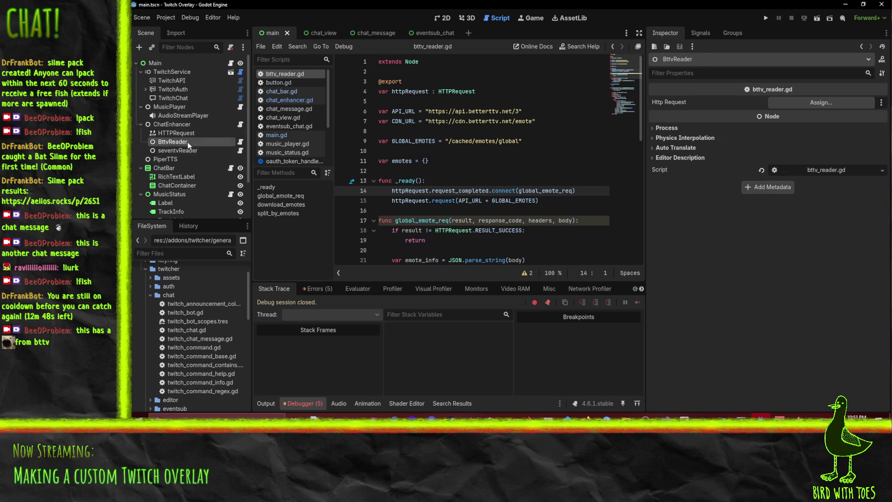
mouse_move(181, 132)
mouse_down()
mouse_move(808, 111)
mouse_move(821, 102)
mouse_up()
Step: Rerun the project to test the emote request, which stops on the parse_string error
click(765, 17)
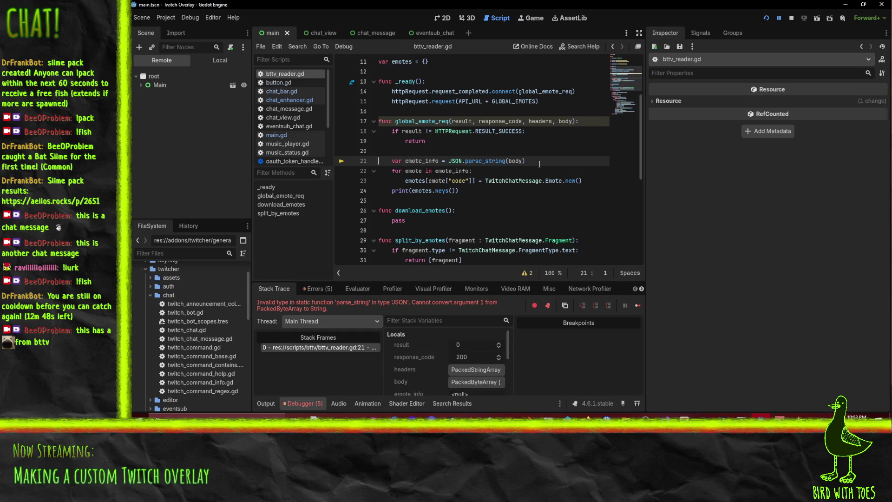
click(532, 162)
click(791, 17)
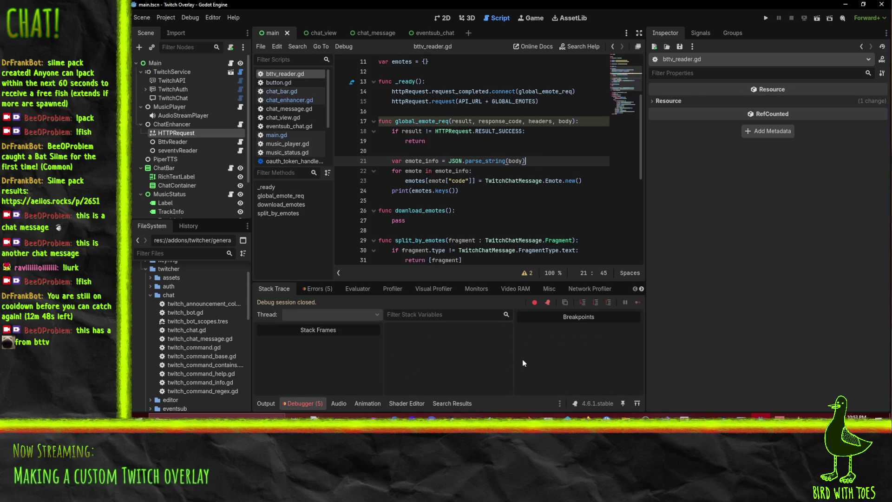
Step: Go back to the Making HTTP requests tutorial and select its .get_string_from_utf8() call
mouse_move(587, 415)
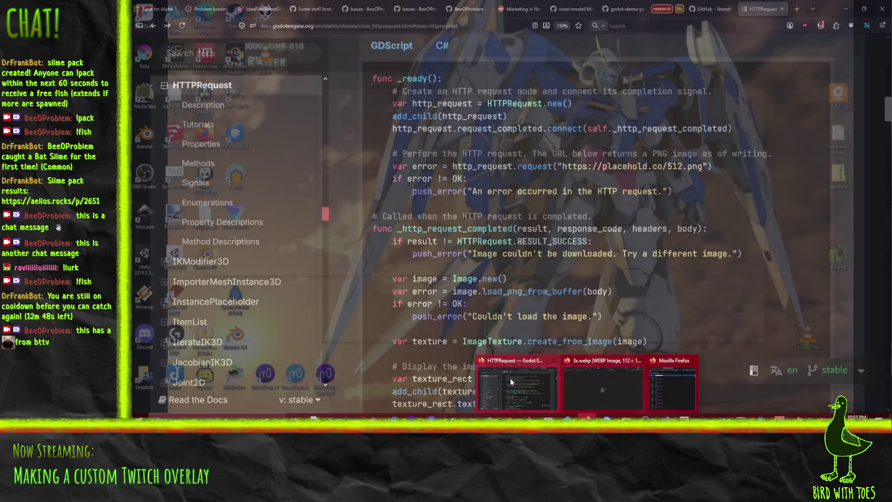
click(511, 382)
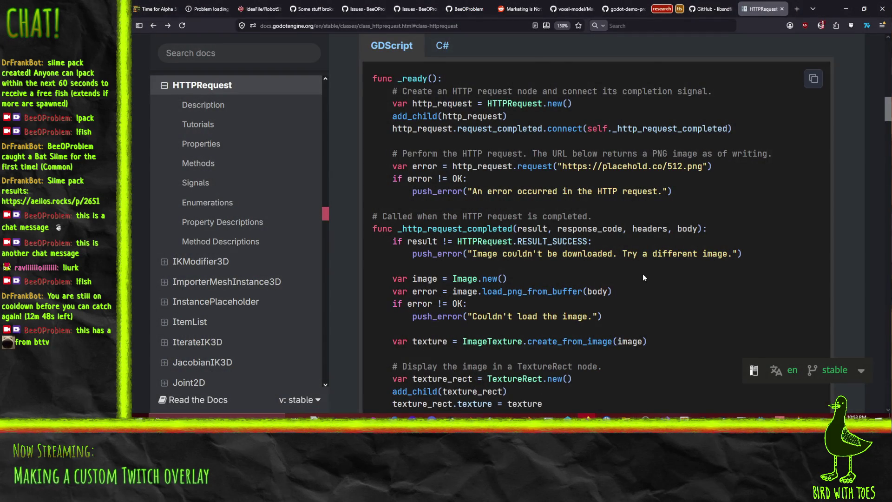
scroll(642, 274, up, 5)
click(154, 27)
click(153, 29)
click(155, 30)
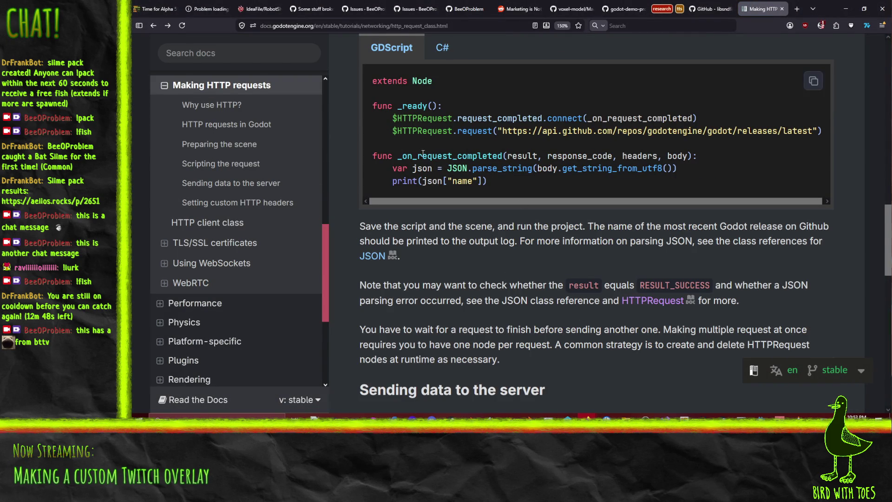
drag(558, 169, 672, 168)
key(ctrl+c)
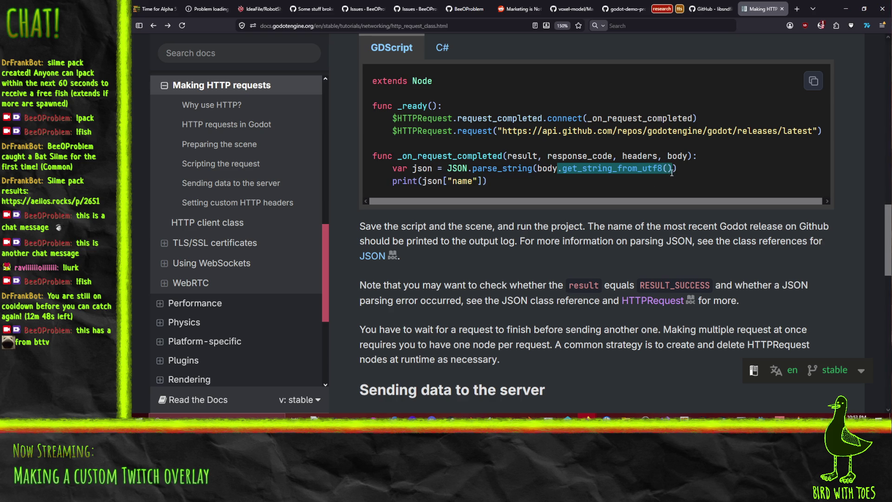
click(846, 9)
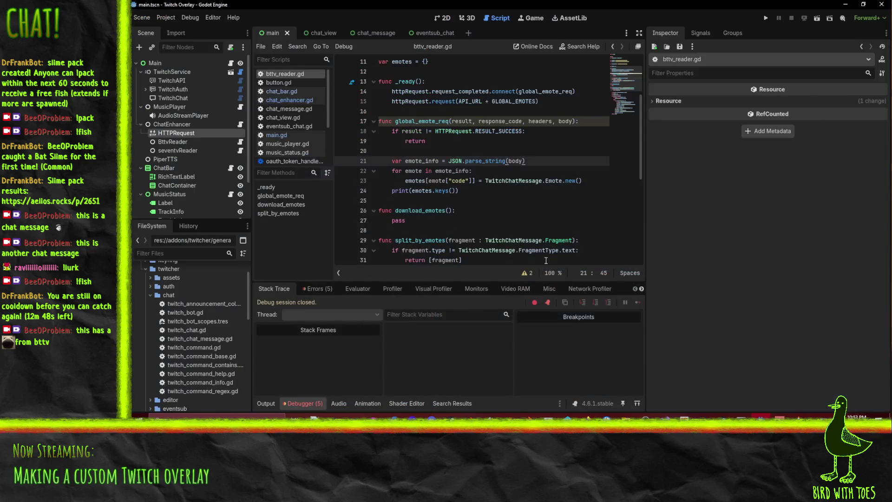
Step: Append .get_string_from_utf8() to body on line 21 and run to confirm emote codes print
click(522, 160)
key(ctrl+v)
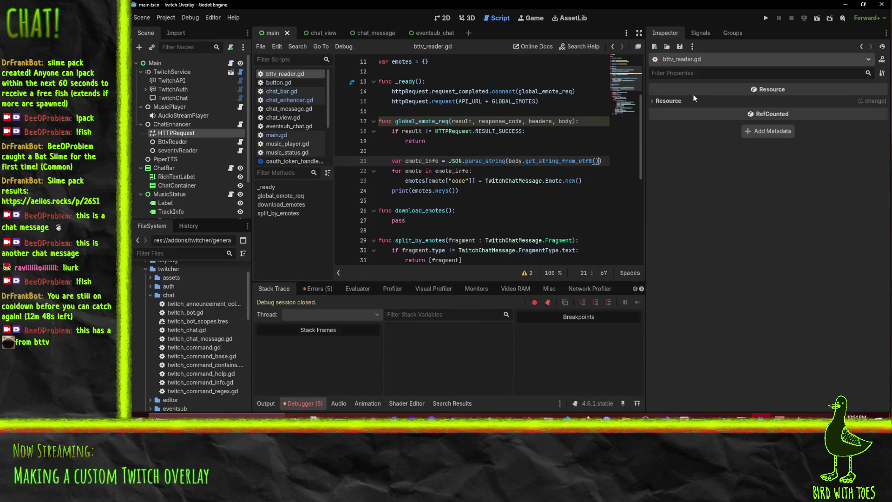
click(766, 18)
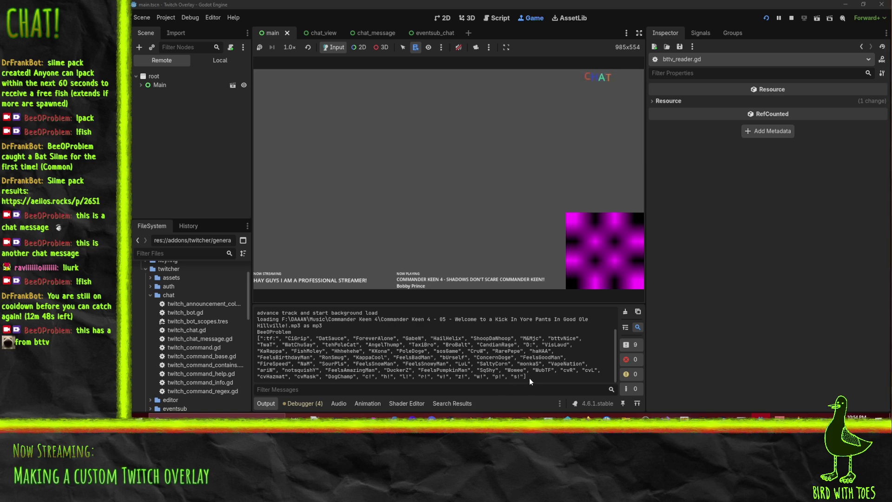
click(792, 18)
click(511, 172)
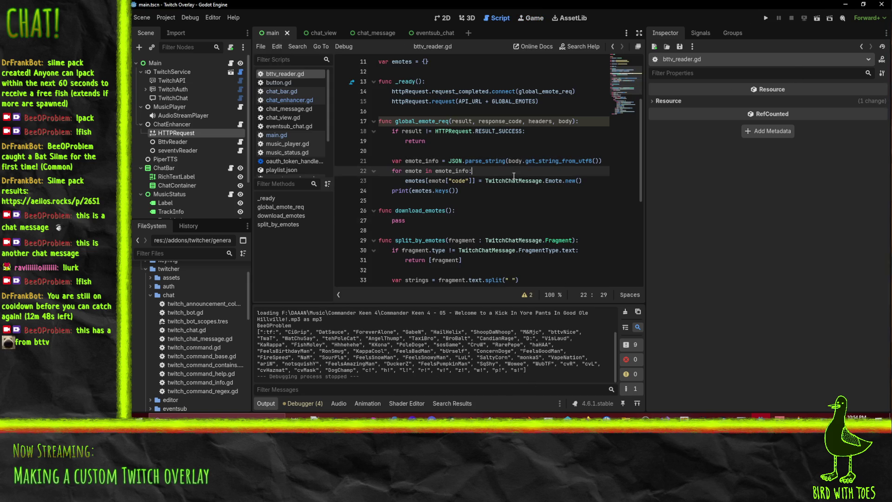
mouse_move(542, 183)
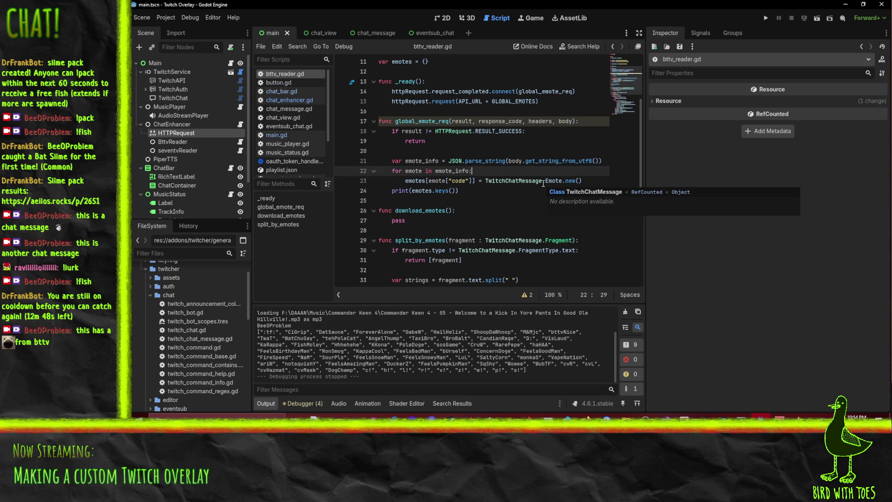
click(604, 182)
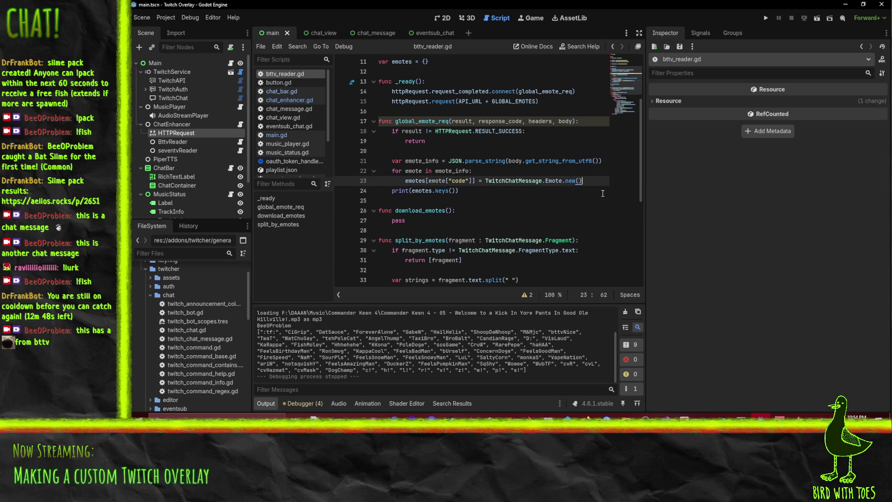
scroll(602, 193, up, 3)
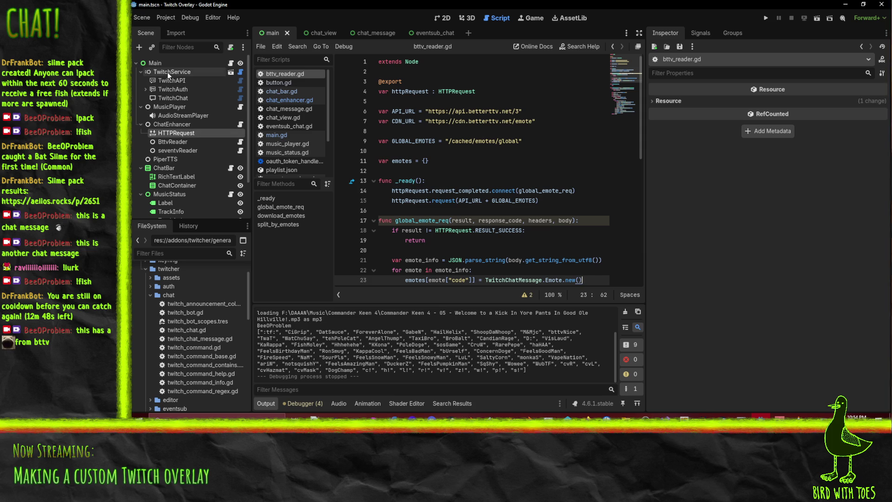
click(507, 92)
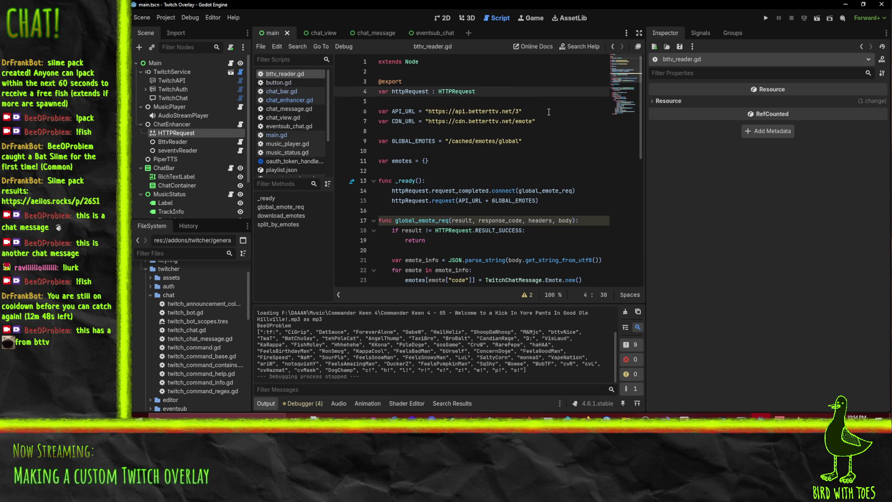
key(Up)
key(Home)
key(Return)
key(Up)
text(@export)
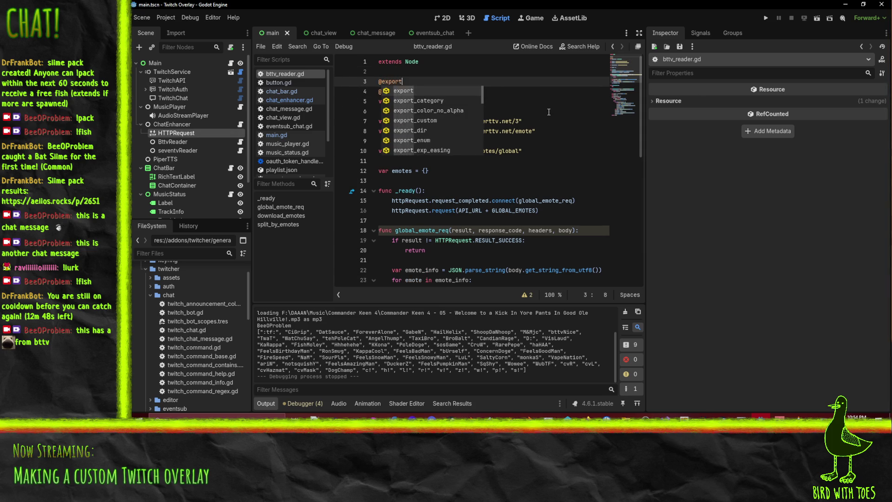
key(Return)
key(Return)
text(var twitch_service : TwitchService)
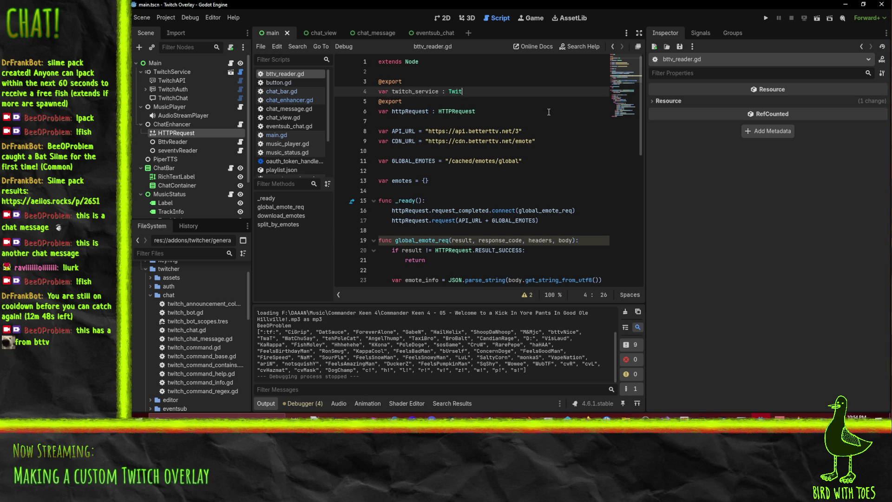
Step: Rename httpRequest to request on lines 6, 16 and 17
click(401, 111)
key(BackSpace)
key(BackSpace)
key(BackSpace)
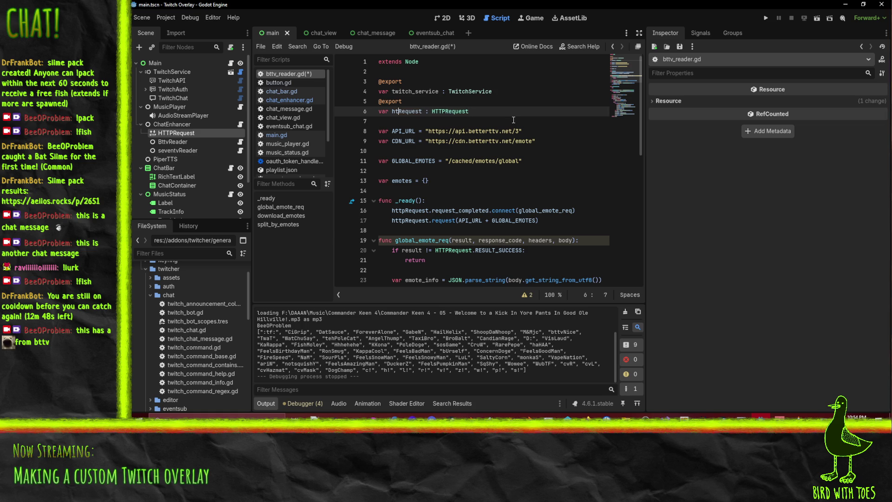
key(Delete)
text(r)
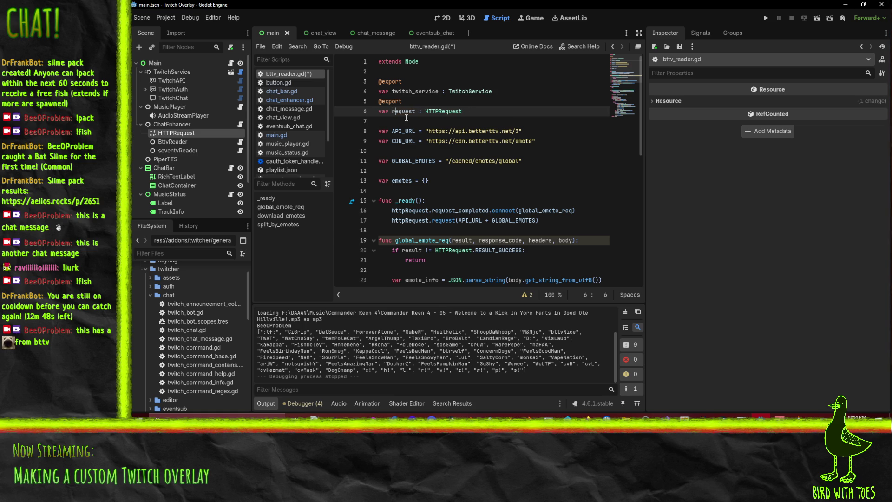
key(ctrl+d)
double_click(416, 211)
text(request)
double_click(411, 220)
text(request)
Step: Scroll through the script to review the twitch_service declaration and the renamed request lines
click(566, 171)
scroll(565, 170, down, 4)
scroll(515, 179, up, 1)
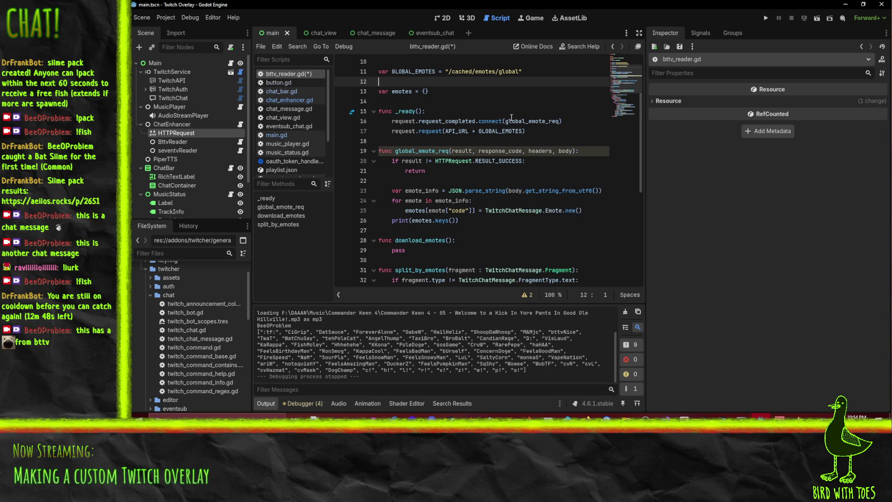
scroll(517, 122, up, 3)
double_click(404, 88)
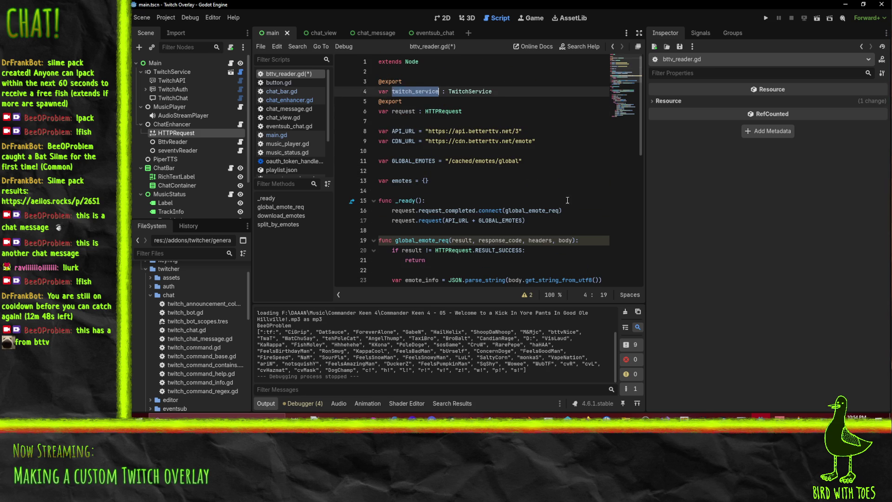
scroll(501, 154, down, 4)
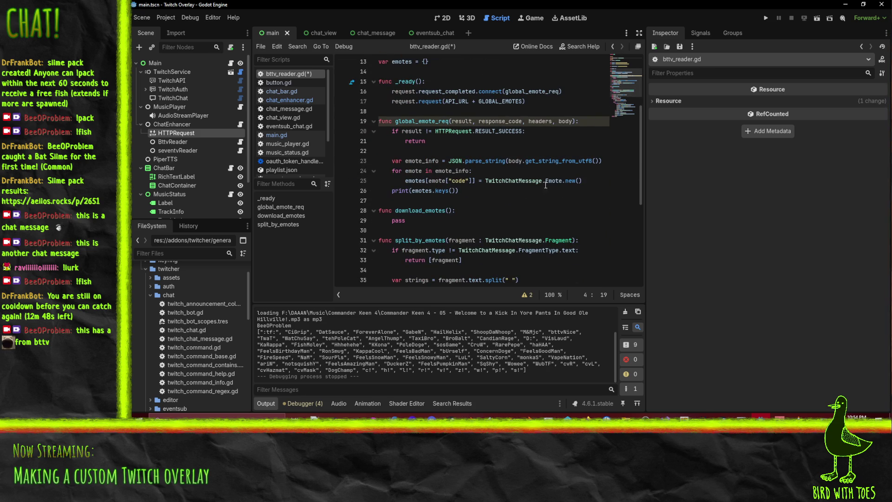
click(601, 183)
scroll(606, 184, up, 1)
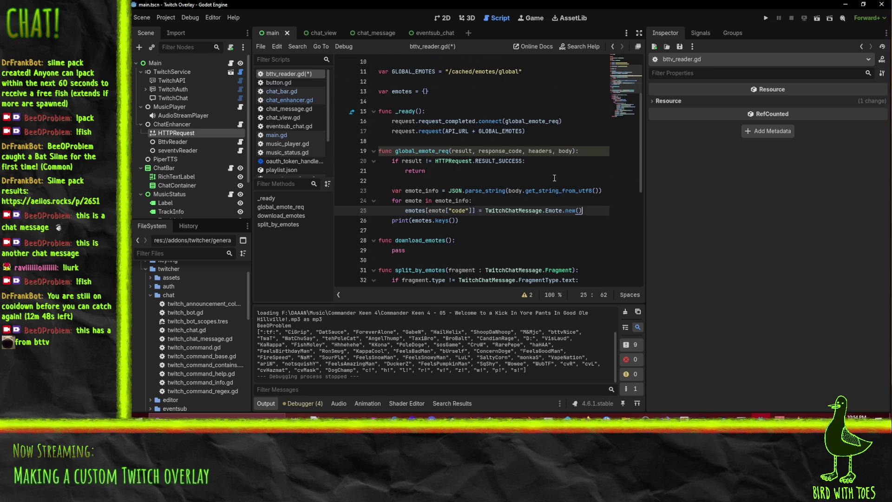
scroll(554, 178, up, 1)
click(556, 160)
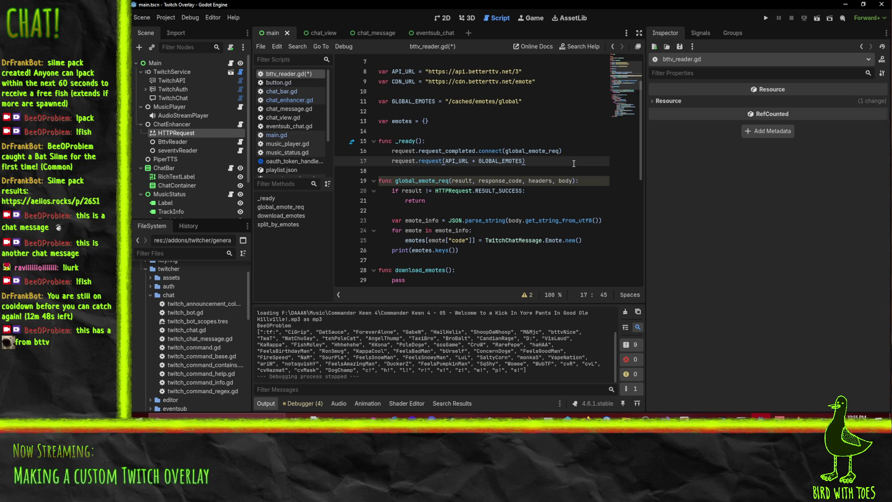
Step: Add request.request_completed.disconnect(global_emote_req) below the print statement in global_emote_req
click(603, 251)
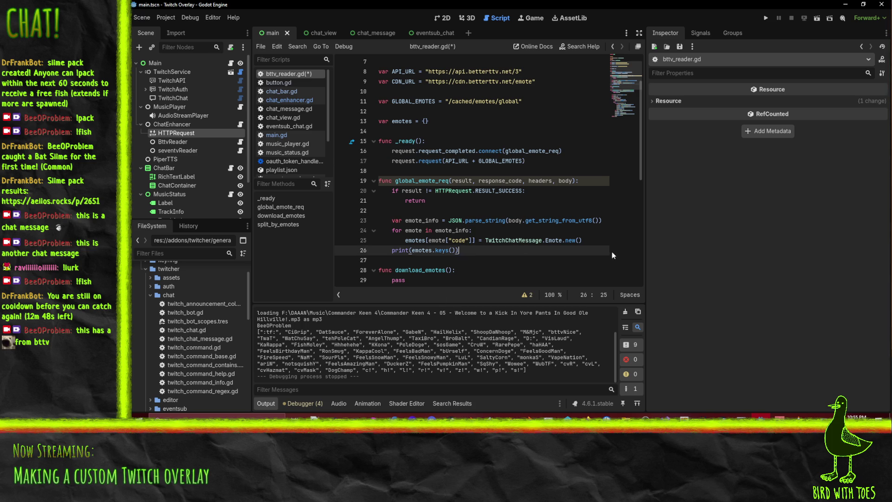
key(Return)
key(Return)
text(twitch_service)
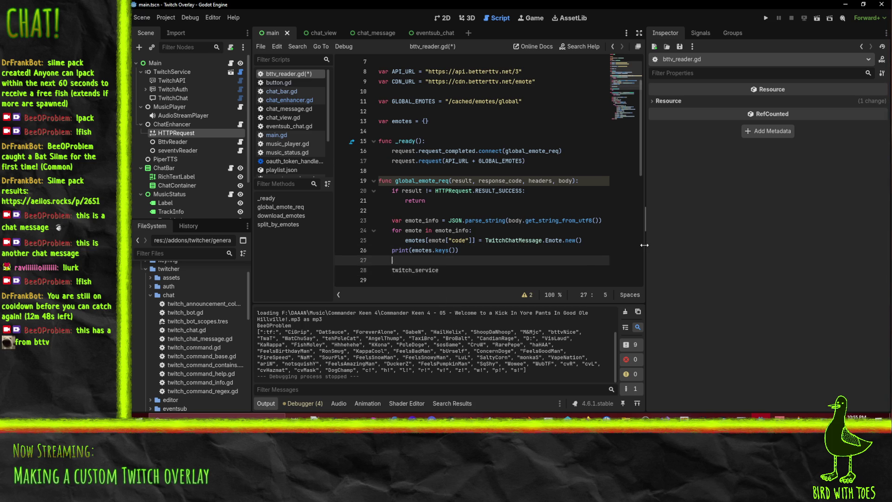
key(Up)
key(Up)
key(Up)
key(Up)
key(Up)
key(Up)
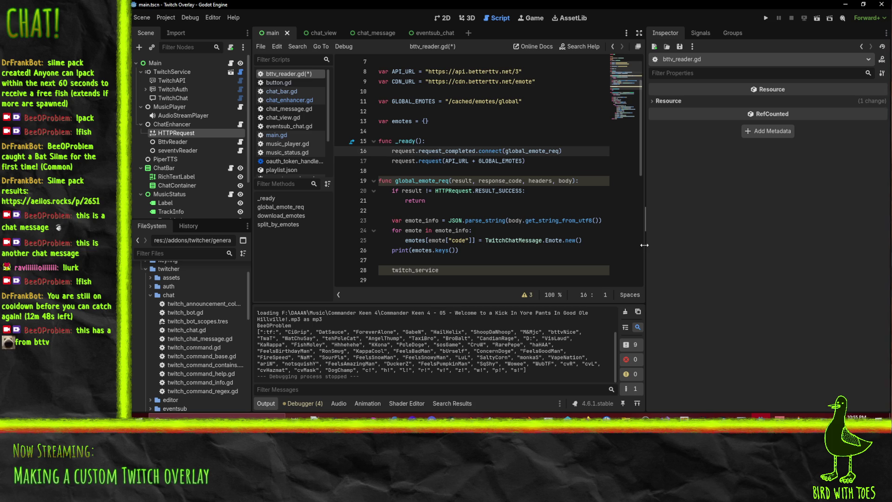
key(Down)
key(Down)
key(Down)
key(Return)
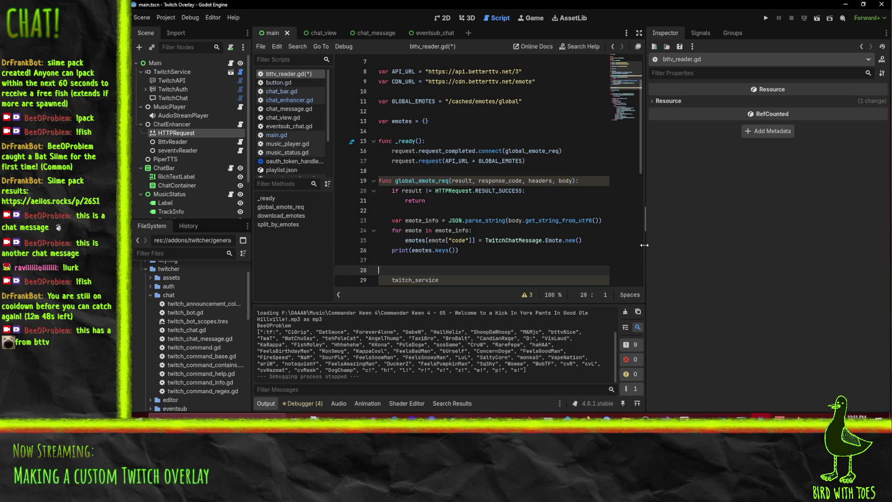
text(request)
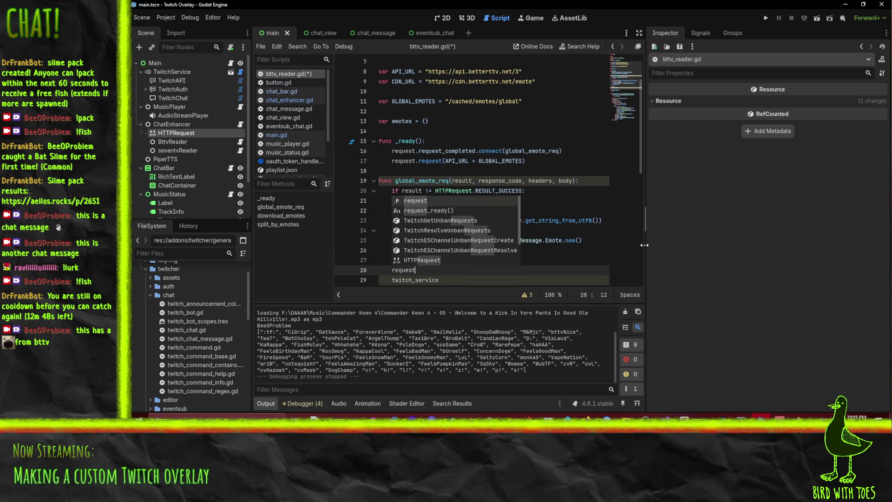
text(.request_comp)
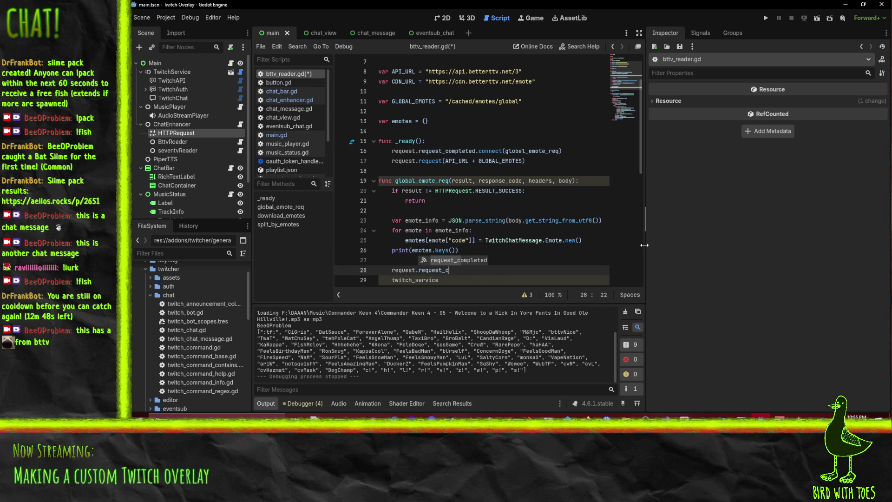
key(Return)
text(.di)
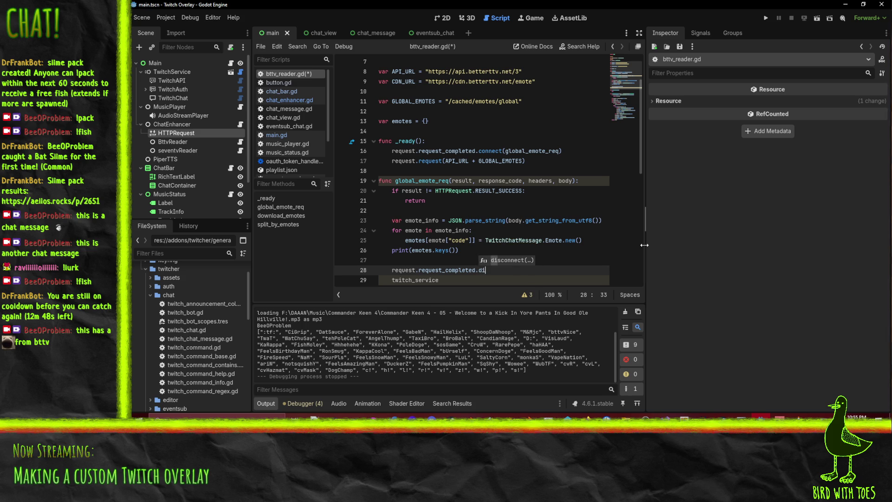
key(Return)
text((()
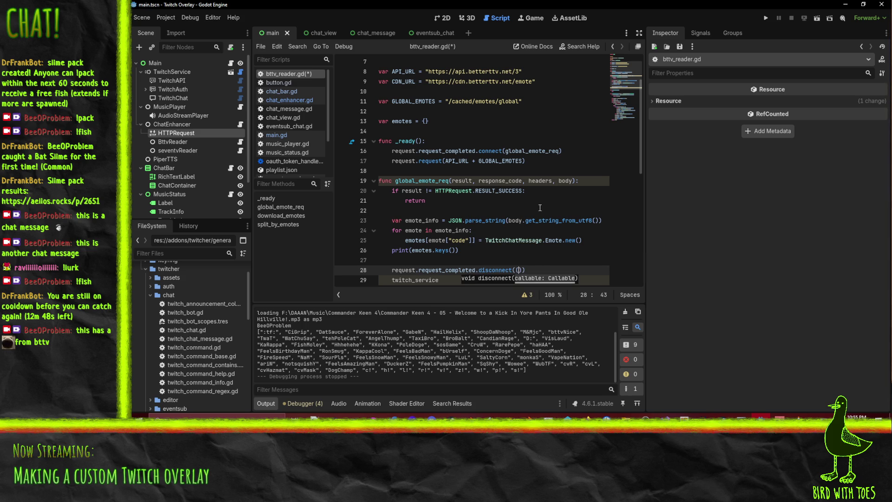
double_click(420, 180)
click(519, 270)
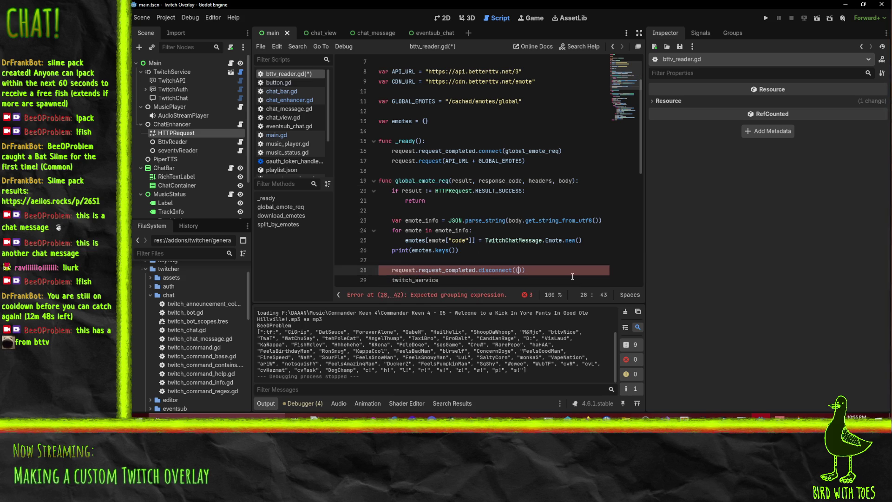
key(Delete)
text(global_emote_req)
Step: Duplicate that line as request.request_completed.connect(personal_emote_req)
click(572, 277)
click(569, 270)
key(ctrl+c)
key(Down)
key(ctrl+v)
drag(479, 279, 491, 279)
text(c)
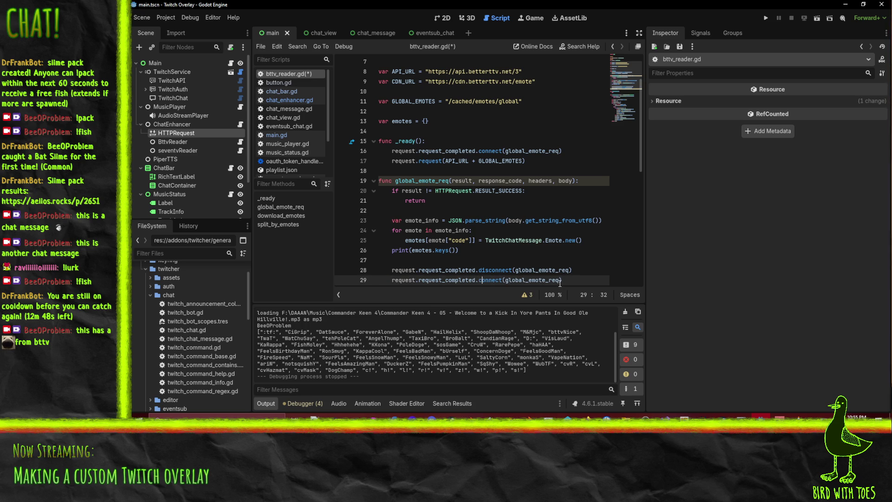
key(shift+Right)
key(shift+Right)
key(shift+Right)
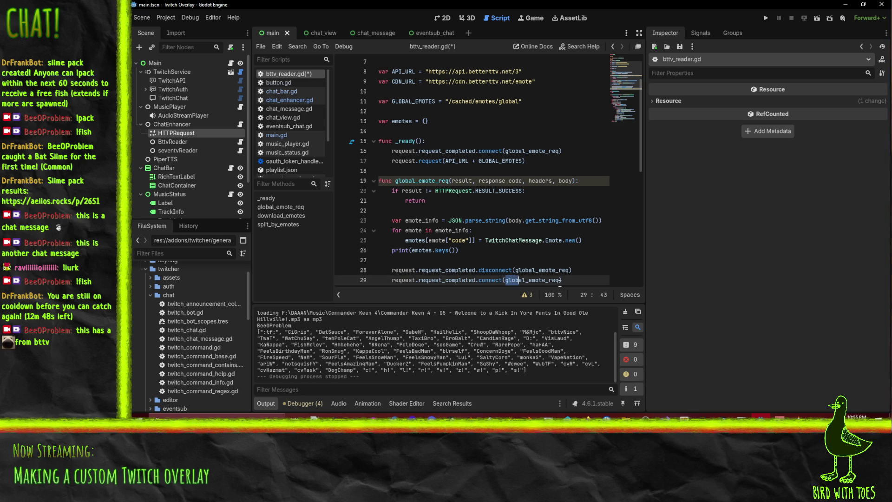
text(personal)
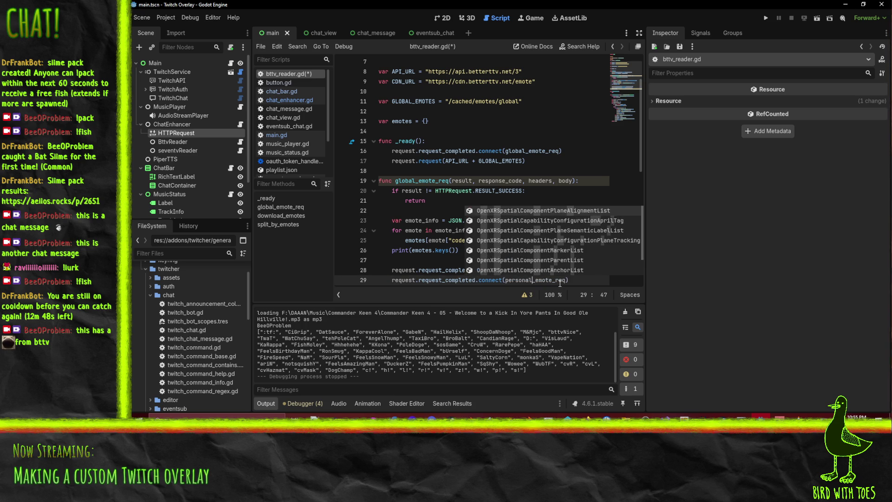
click(396, 250)
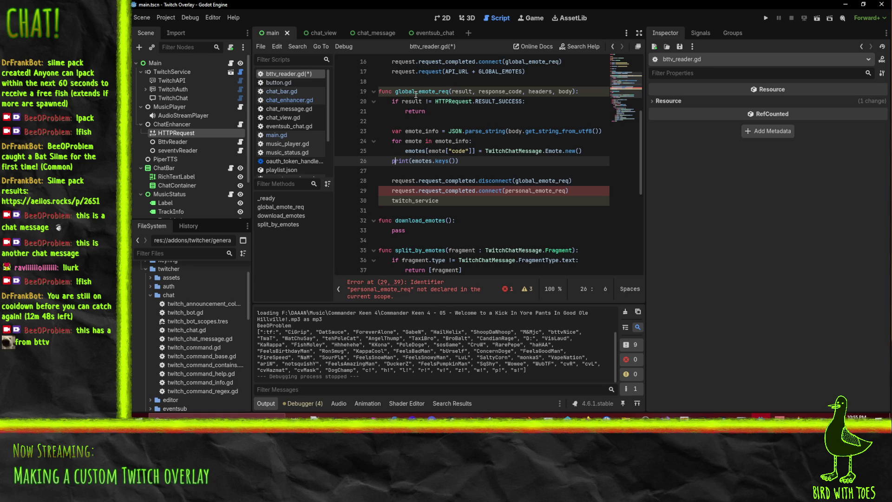
Step: Copy the global_emote_req function header and open a new line below the function
click(417, 92)
key(Down)
key(Down)
key(Down)
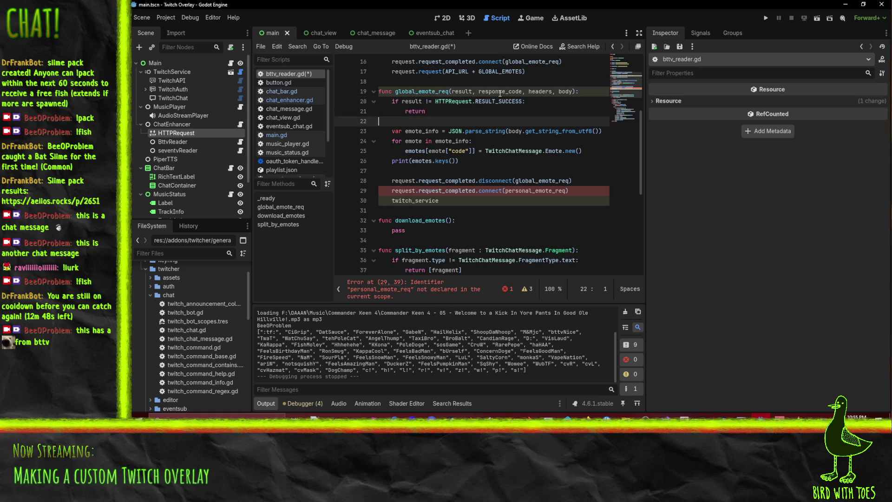
key(Return)
Step: Paste the header as a new function and rename it personal_emote_req
key(ctrl+v)
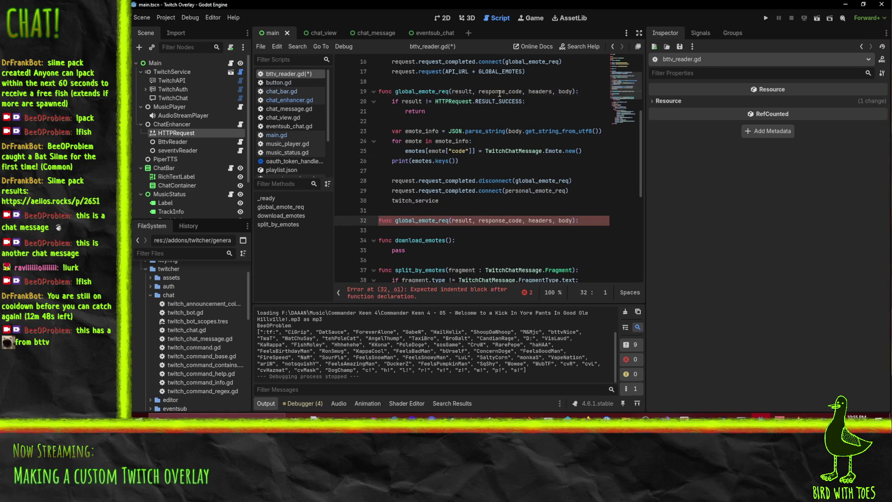
double_click(537, 191)
key(ctrl+c)
double_click(430, 220)
key(ctrl+v)
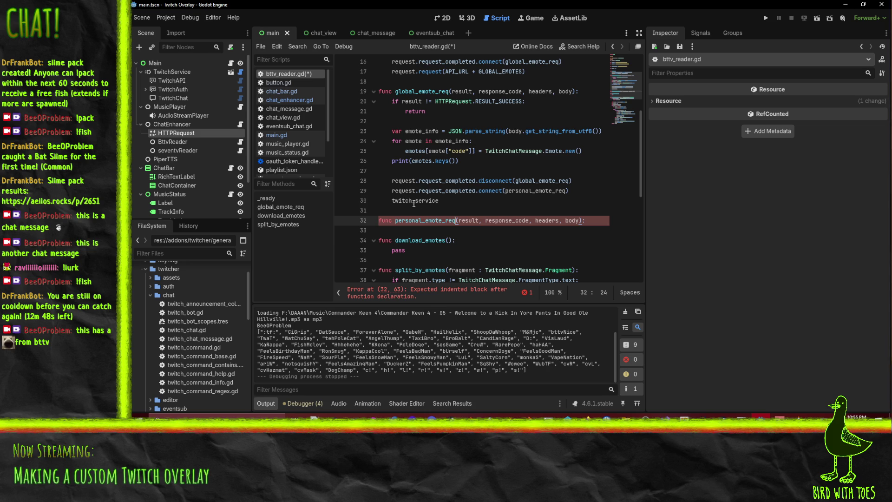
Step: Complete line 30 as twitch_service.get_current_user().id
click(449, 200)
scroll(443, 201, up, 1)
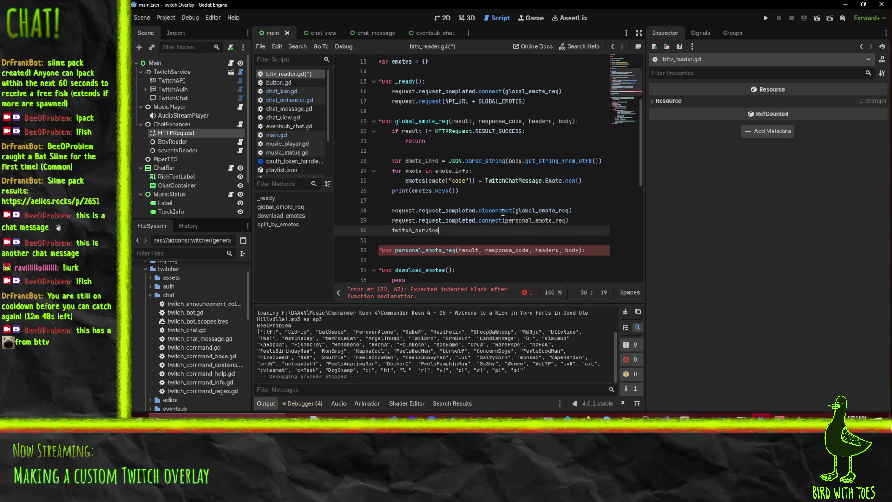
text(.get)
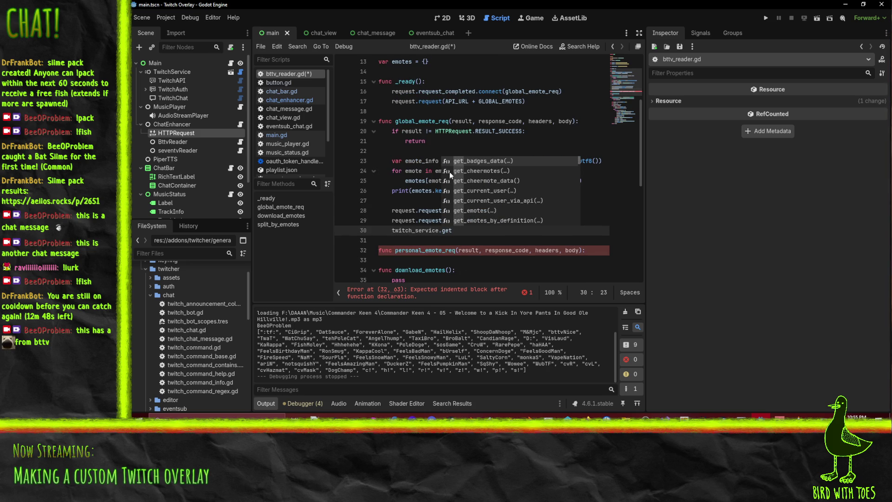
click(476, 191)
key(End)
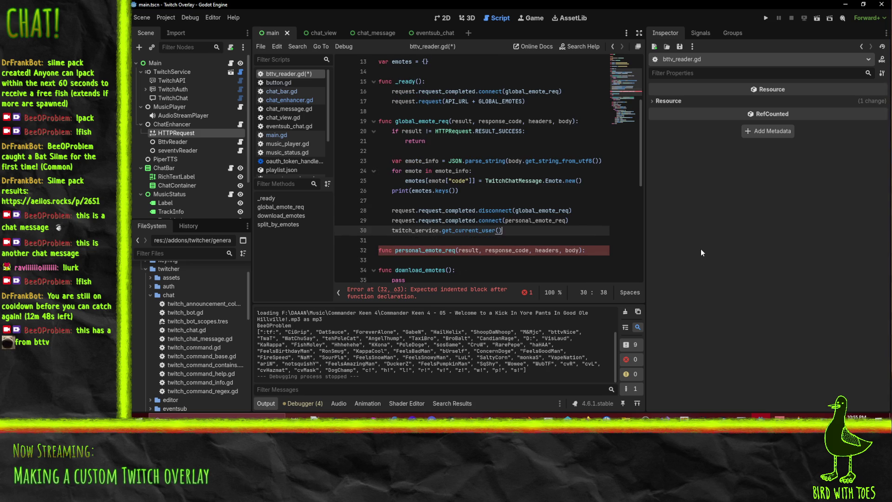
text(.)
key(BackSpace)
text(.)
text(id)
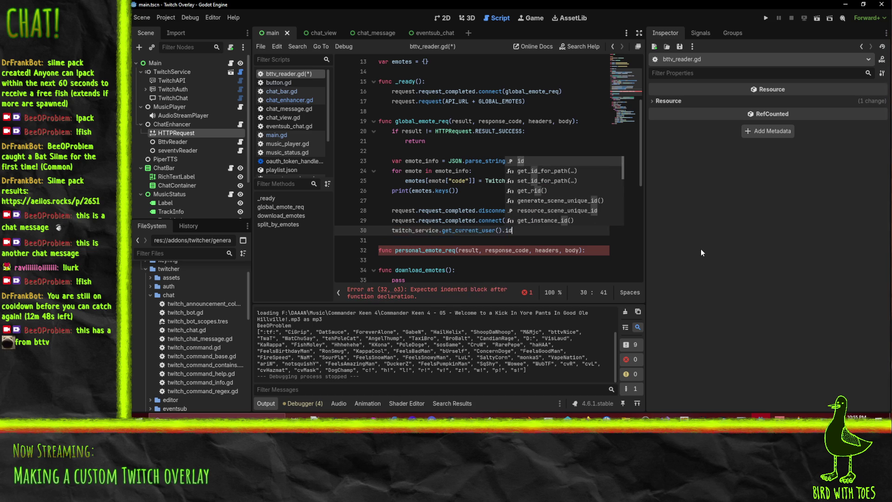
key(Escape)
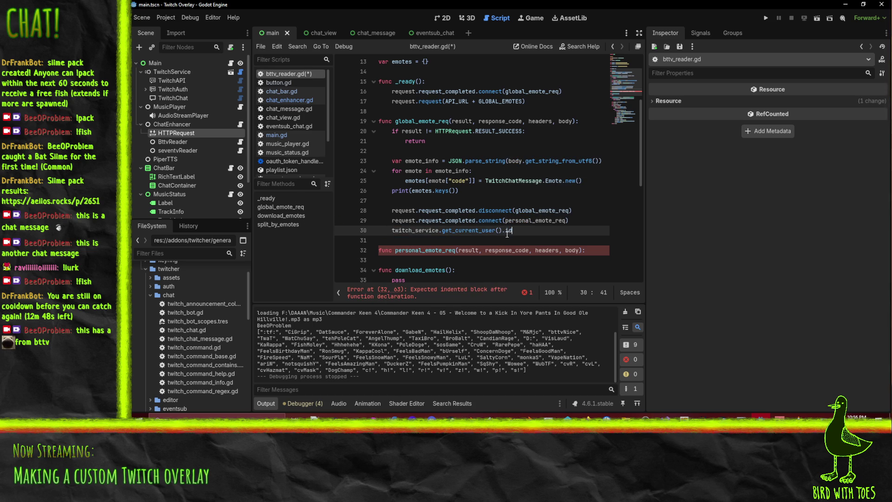
mouse_move(507, 230)
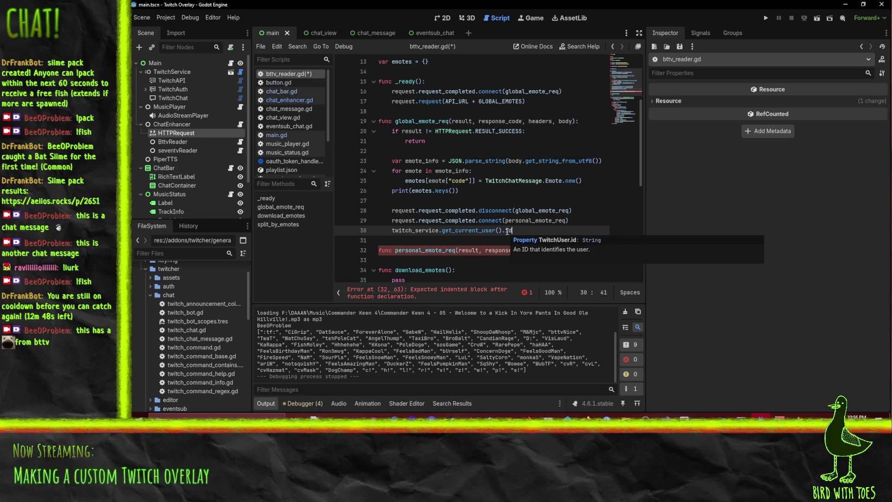
key(Home)
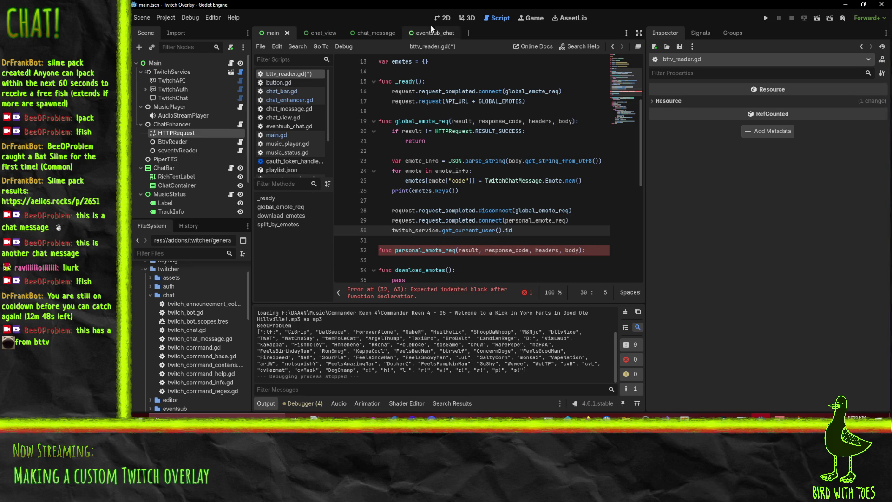
scroll(541, 156, up, 4)
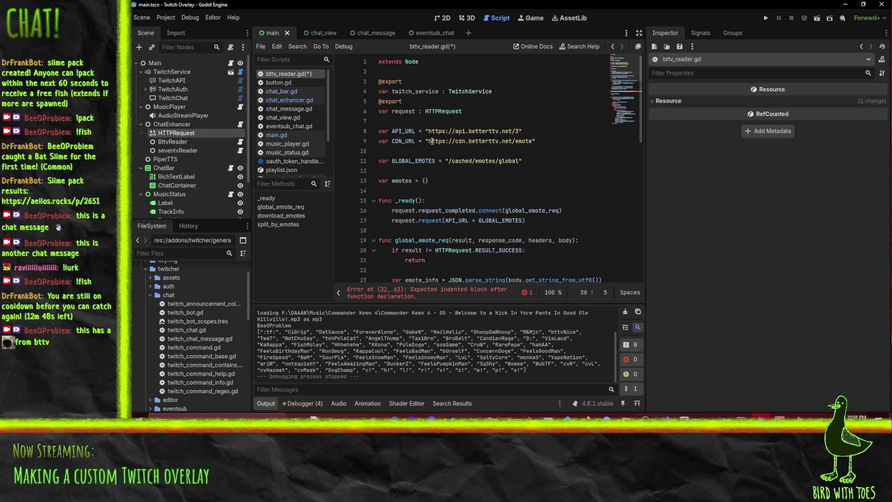
drag(427, 132, 520, 132)
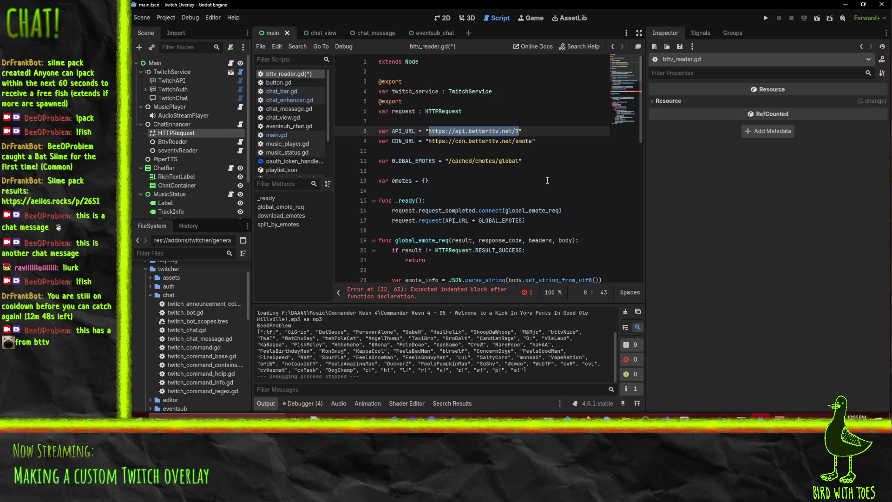
double_click(403, 131)
scroll(468, 156, down, 4)
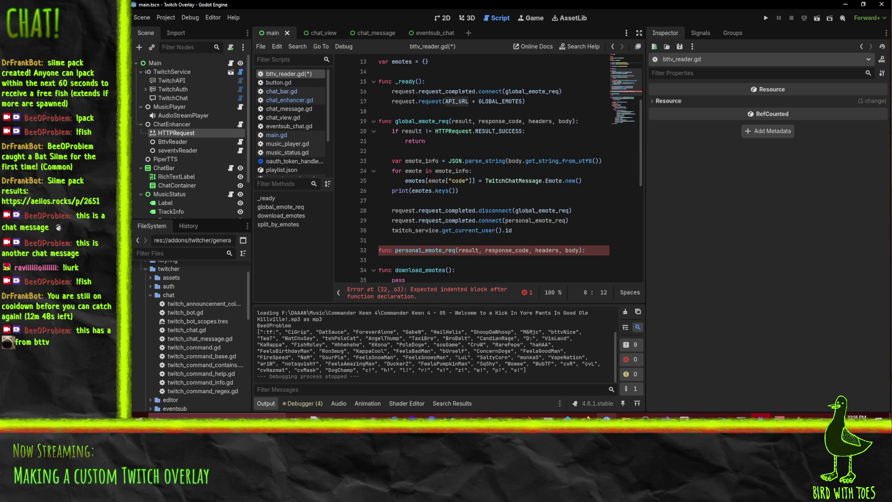
click(587, 416)
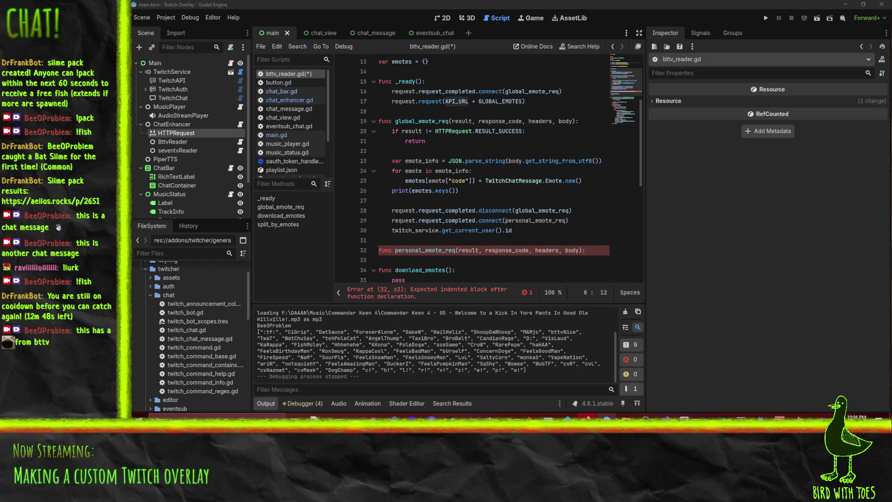
mouse_move(606, 417)
click(666, 380)
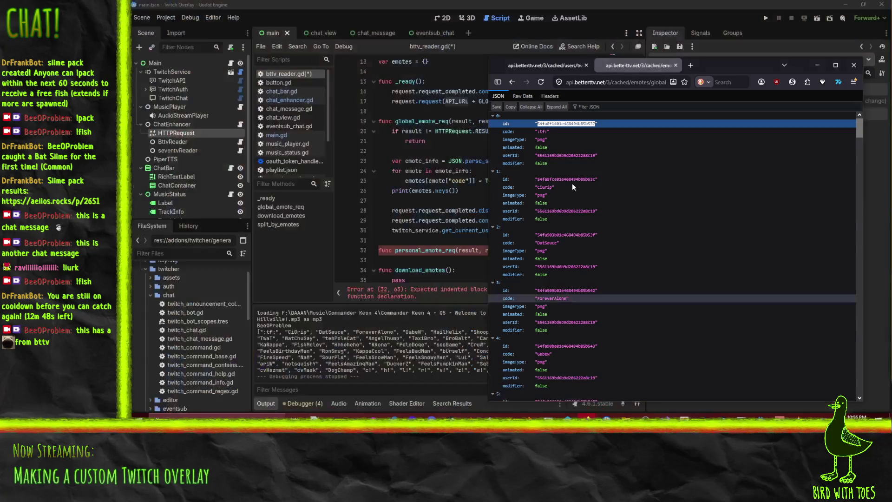
click(554, 66)
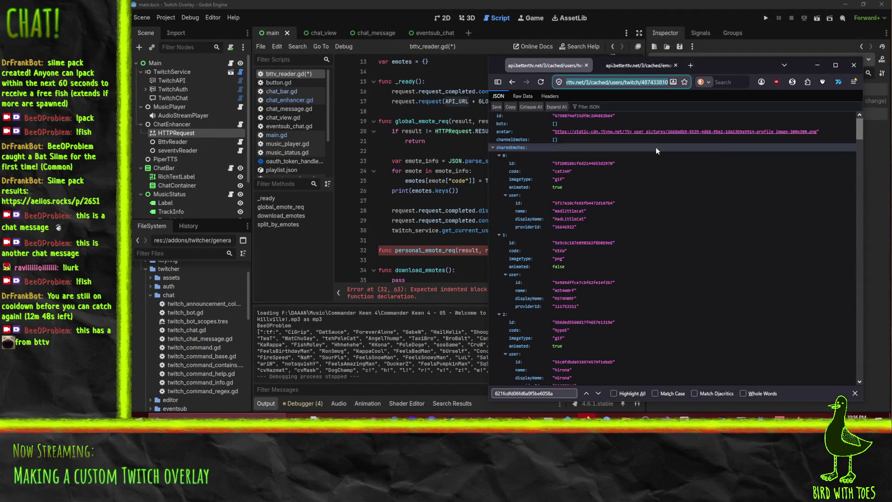
click(597, 84)
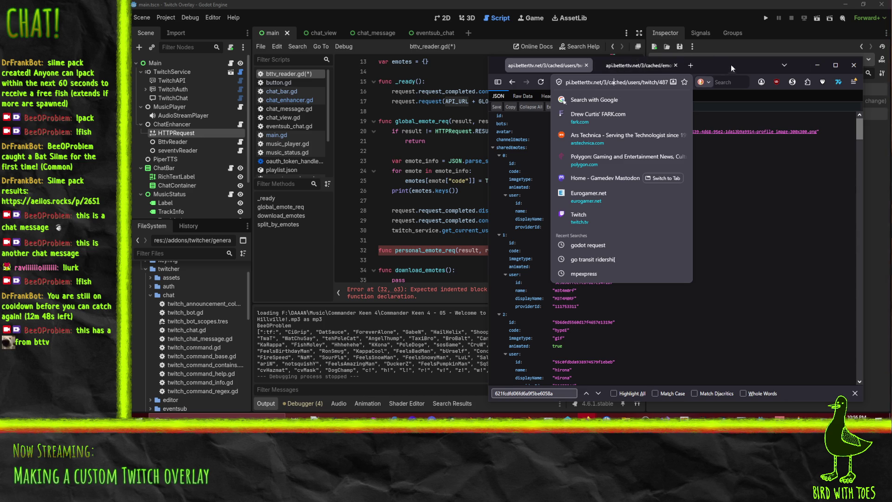
click(854, 65)
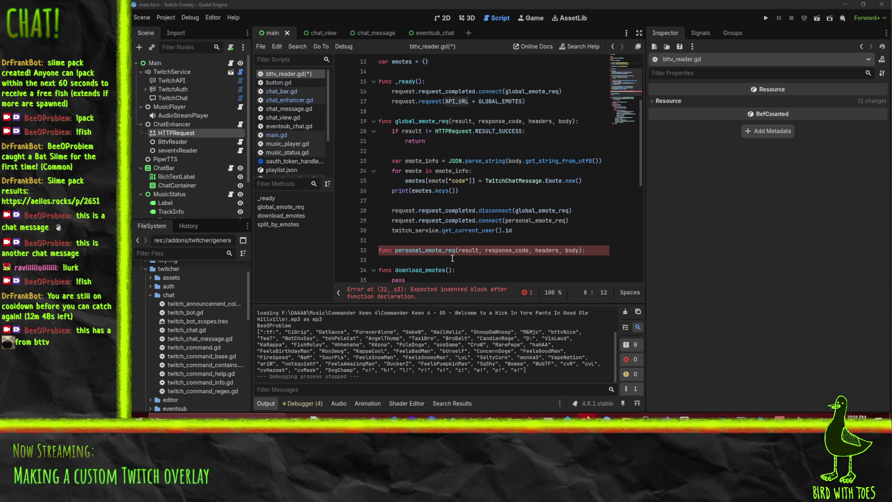
Step: Duplicate line 17's request call below line 30, changing it to API_URL + PERSONAL_EMOTES +
click(502, 257)
key(Up)
key(Up)
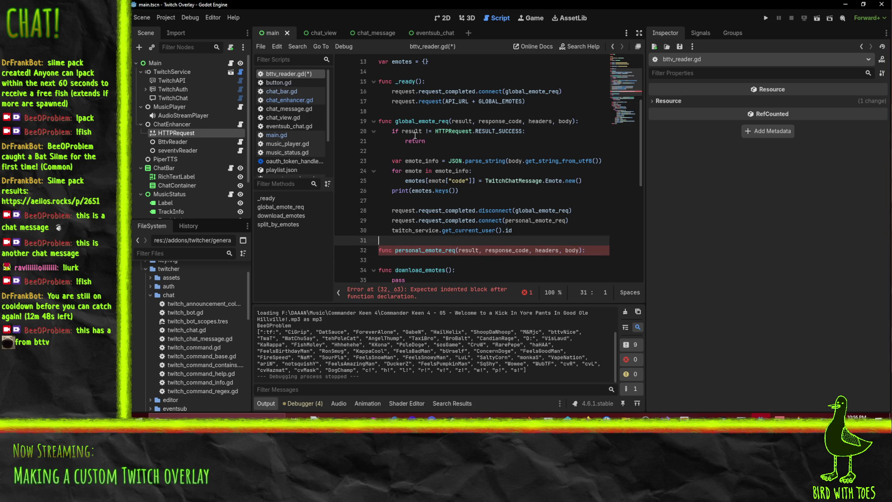
drag(399, 103, 578, 110)
key(Home)
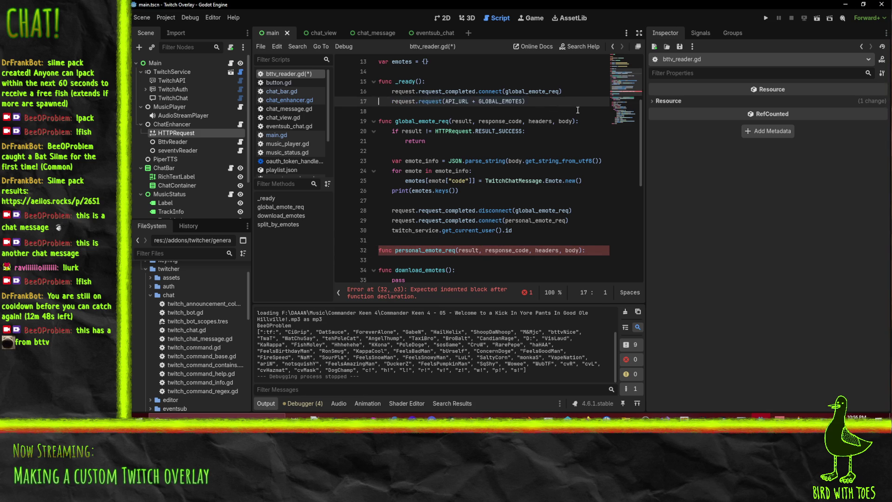
key(Down)
key(Down)
key(Down)
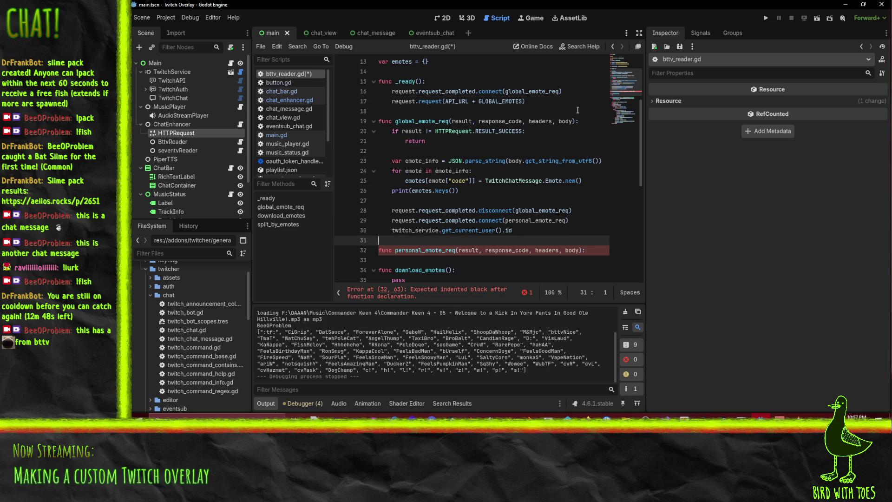
key(Down)
key(ctrl+v)
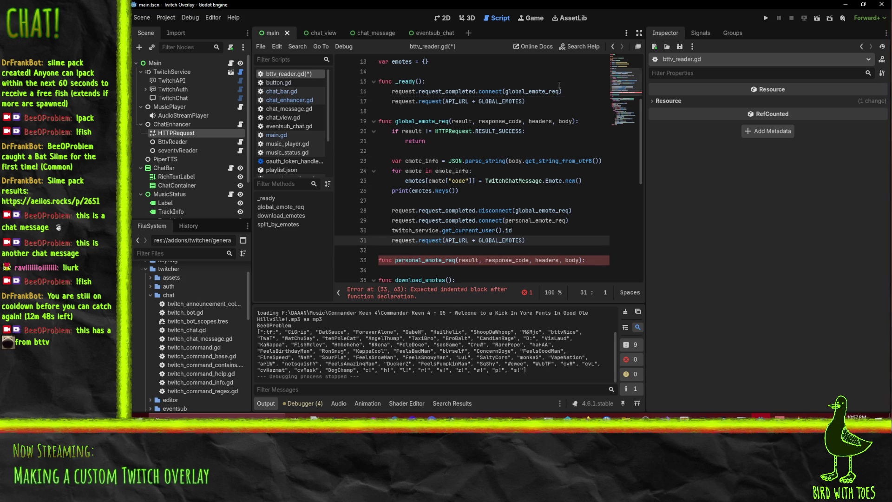
double_click(501, 240)
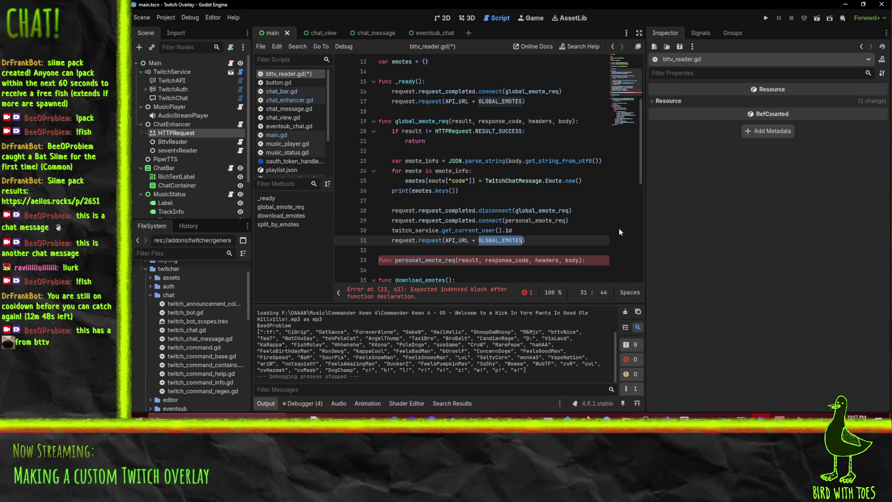
key(Left)
key(shift+Right)
key(shift+Right)
key(shift+Right)
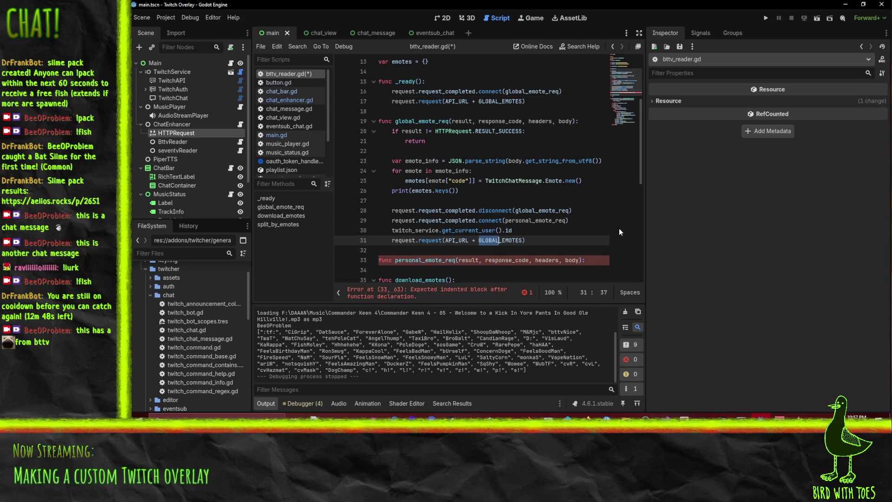
text(PERSONAL)
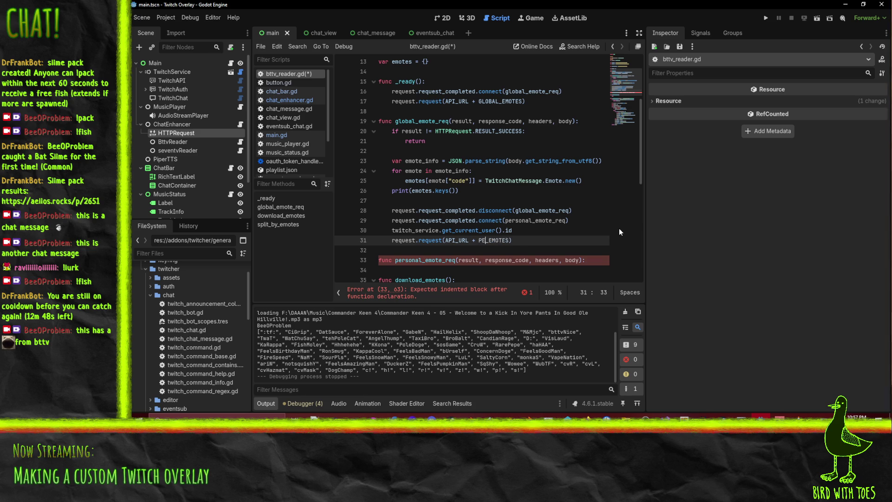
key(Tab)
text(+)
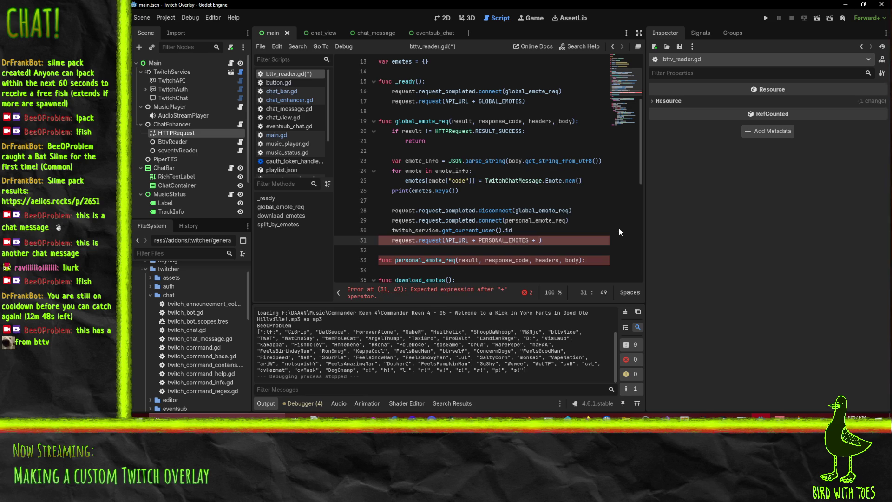
Step: Store the user id as var twitch_id and append "/" + twitch_id to the request URL
click(392, 229)
text(var )
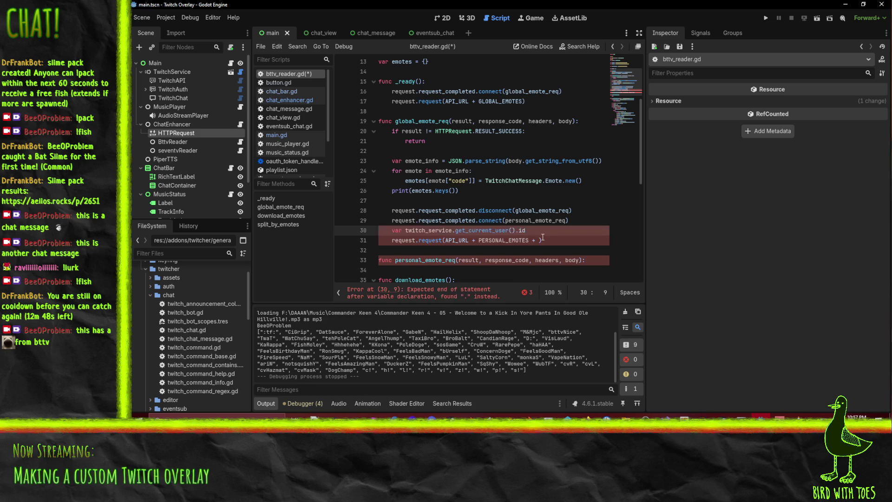
text(twitch_id =)
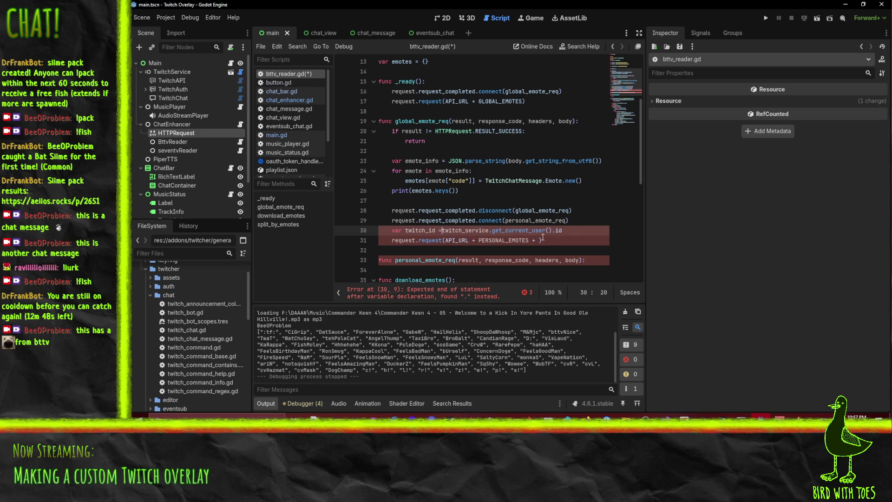
click(540, 240)
text(twitch_id.to_s)
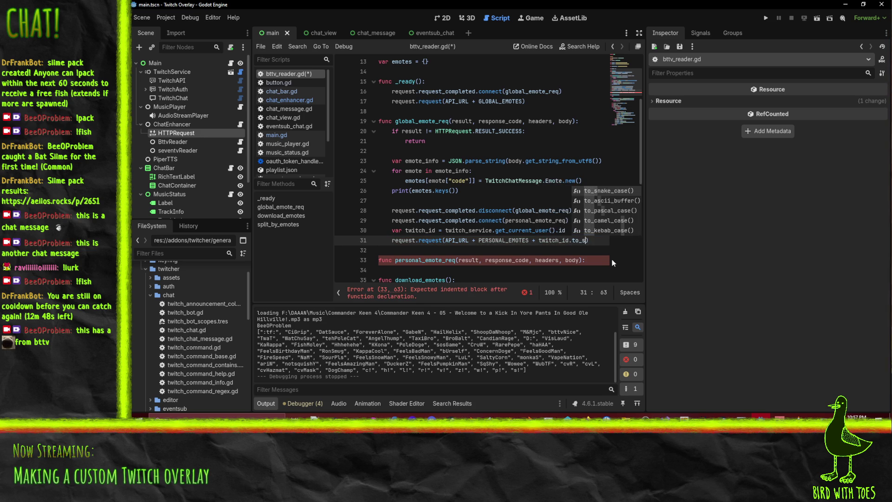
key(Escape)
key(BackSpace)
key(BackSpace)
key(BackSpace)
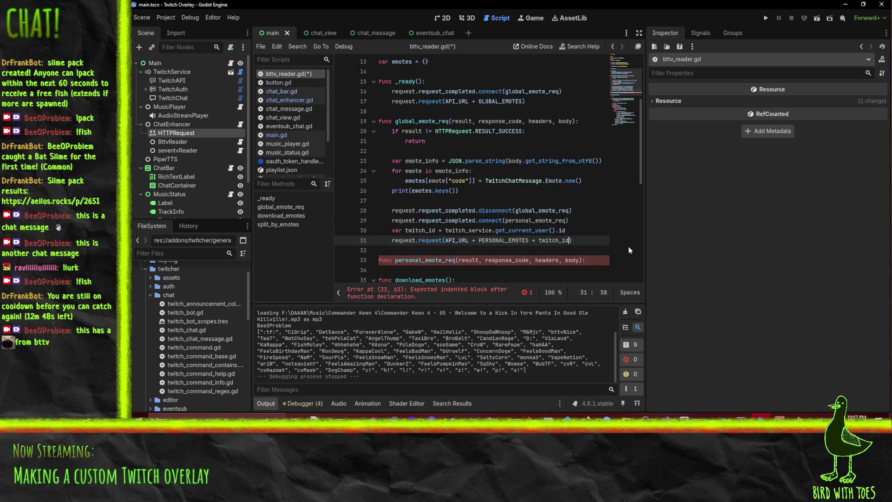
key(Up)
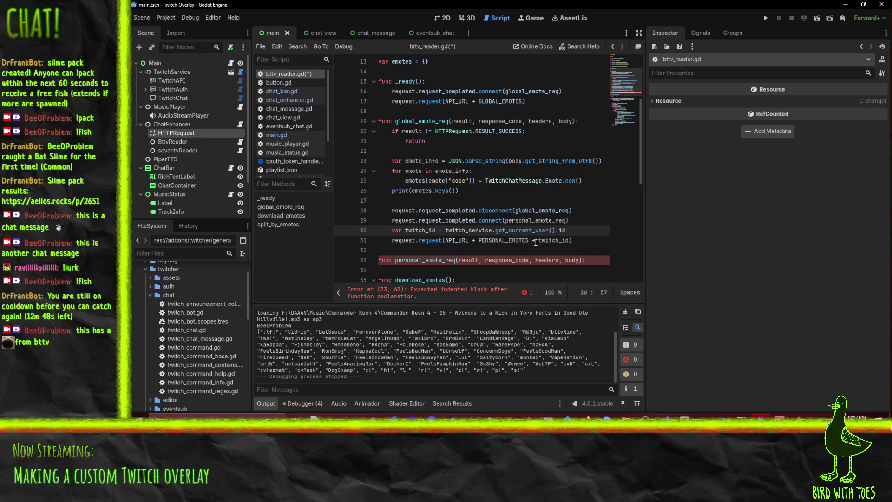
click(535, 242)
text("/" +)
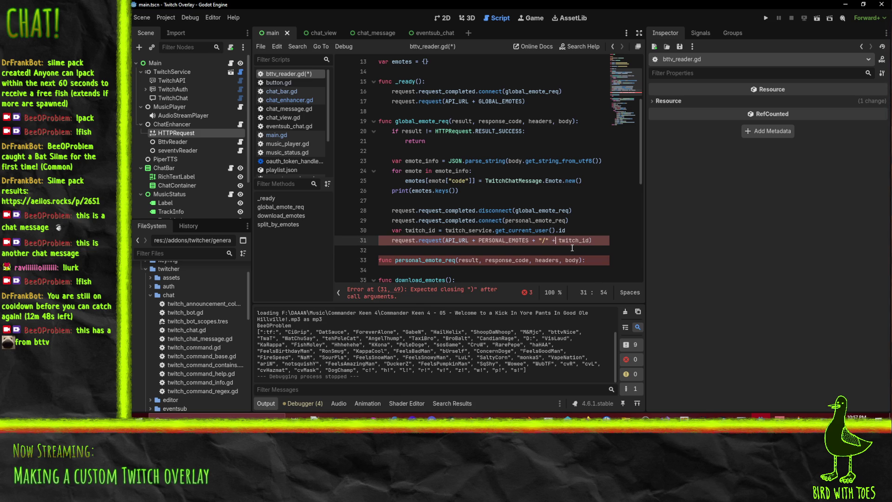
click(577, 232)
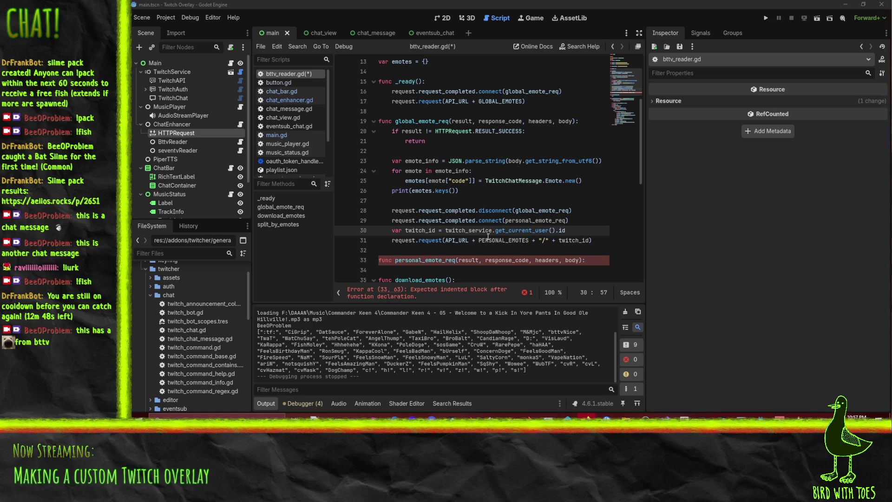
click(398, 250)
scroll(545, 255, up, 4)
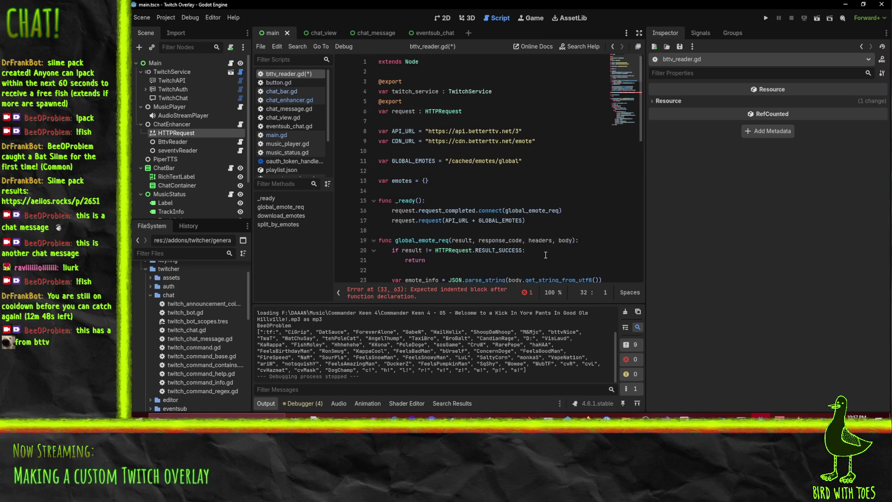
click(472, 160)
key(ctrl+c)
key(ctrl+v)
scroll(539, 149, down, 1)
scroll(506, 181, down, 5)
scroll(506, 240, down, 1)
double_click(497, 191)
scroll(442, 195, up, 6)
double_click(418, 171)
key(ctrl+v)
double_click(491, 171)
text(users)
key(ctrl+shift+Right)
text(twitch)
scroll(474, 194, down, 5)
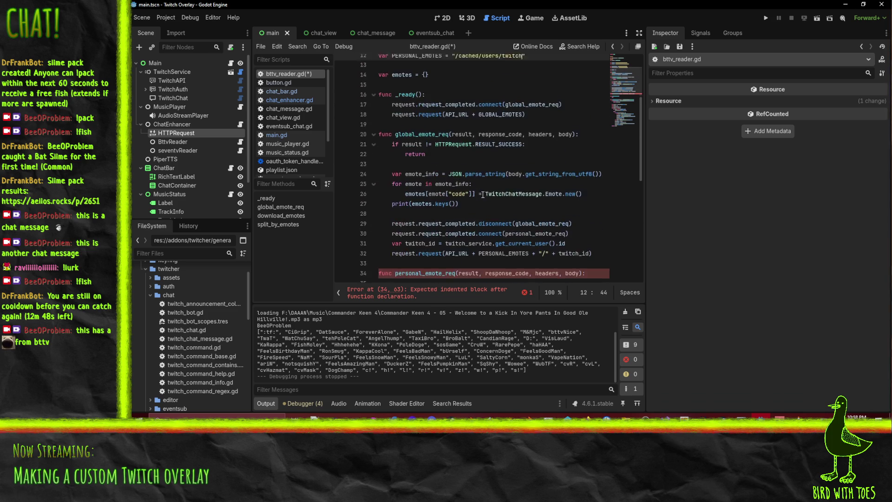
click(604, 220)
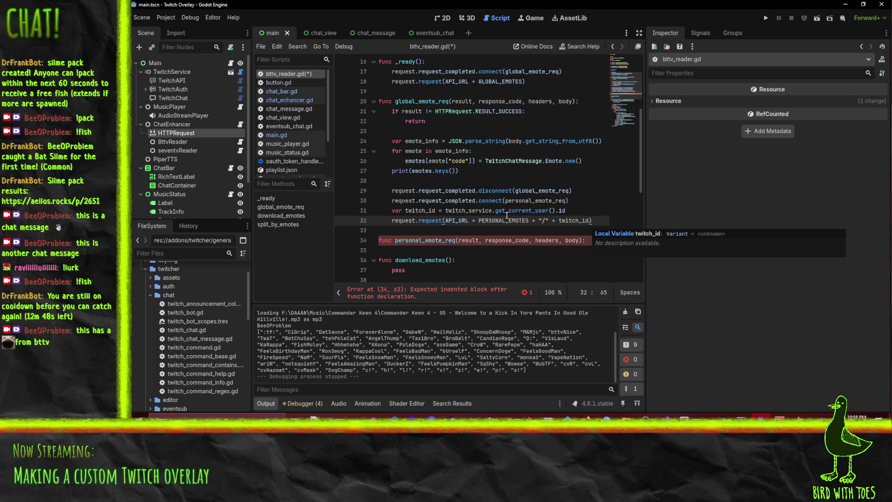
Step: Copy global_emote_req's result check, JSON parsing, emote loop and print lines into personal_emote_req
click(479, 200)
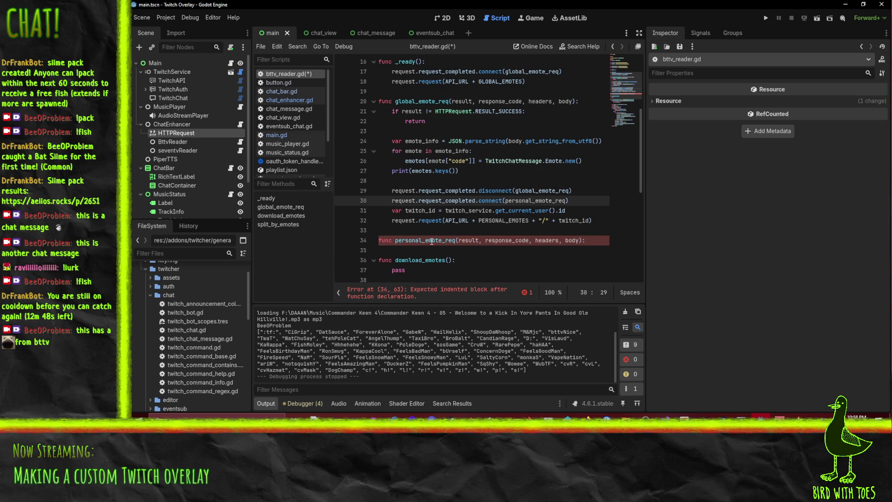
key(Down)
key(Down)
key(Down)
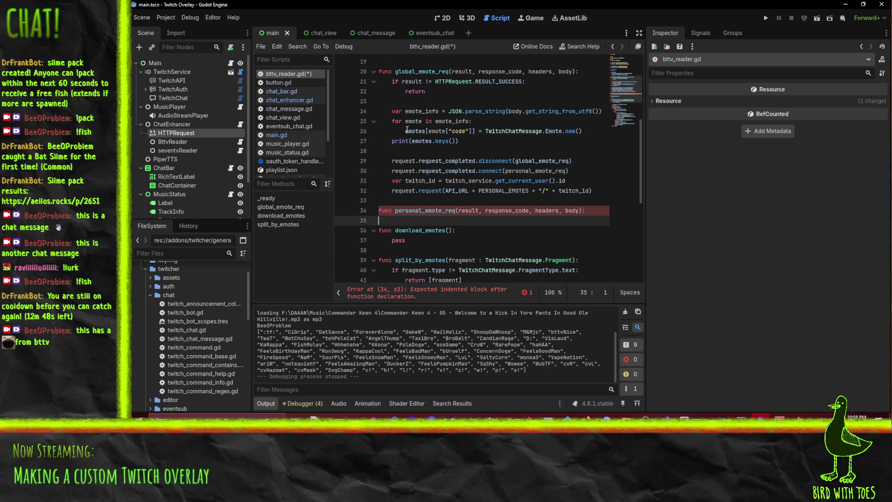
key(Up)
key(Up)
key(Up)
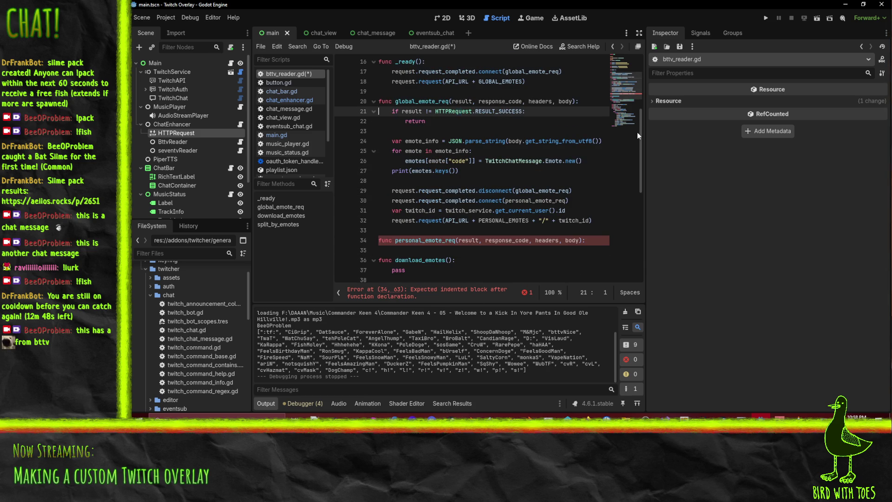
key(shift+Down)
key(shift+Down)
key(shift+Down)
key(shift+Down)
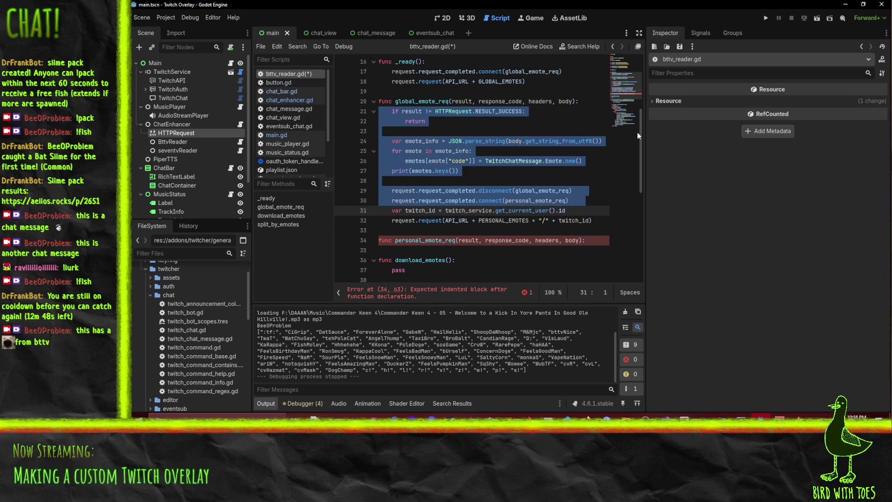
key(shift+Up)
key(shift+Up)
key(shift+Up)
key(ctrl+c)
key(Down)
key(Down)
key(Down)
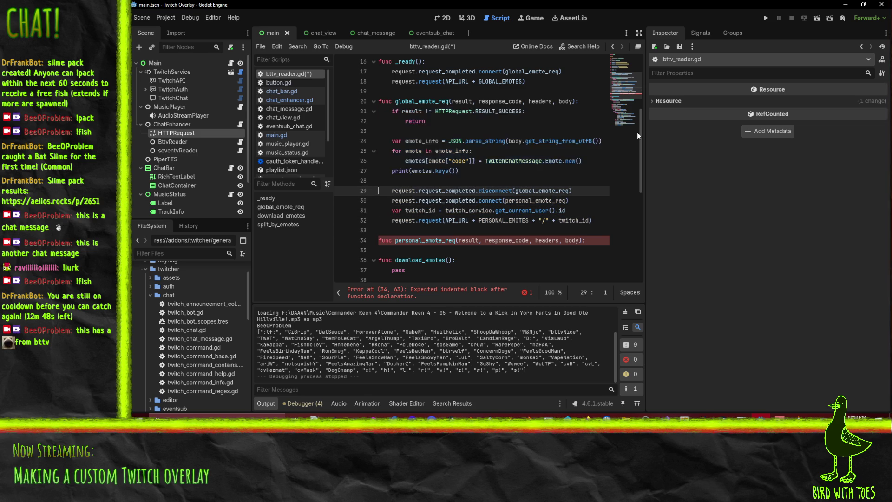
key(ctrl+v)
key(Up)
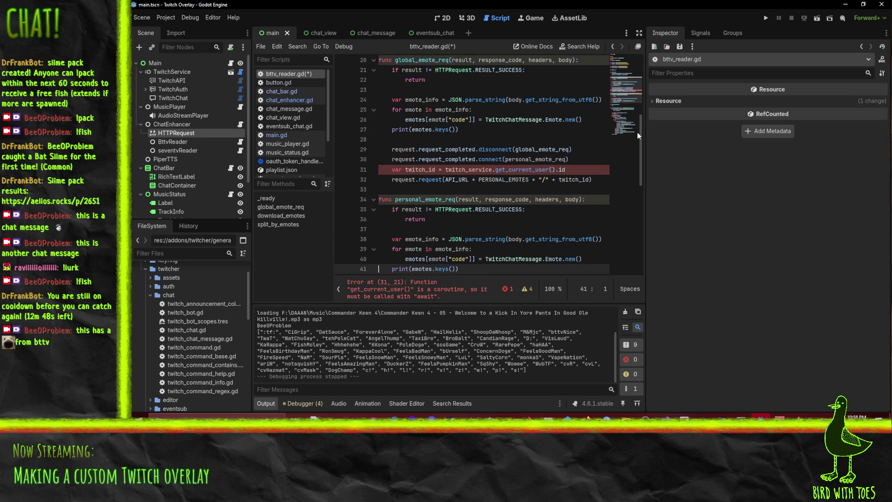
Step: Rename line 38's emote_info to response_json and add var emote_info = response_json["sharedEmotes"] below it
click(457, 248)
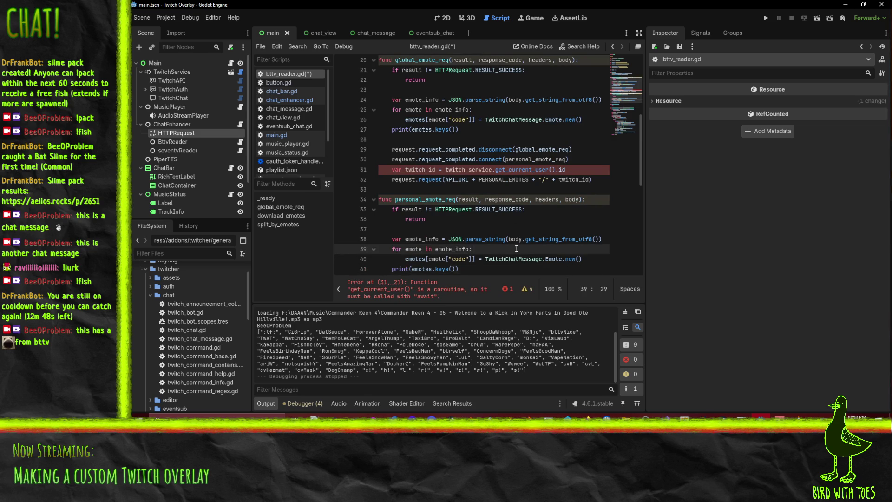
key(Up)
key(End)
scroll(510, 234, down, 2)
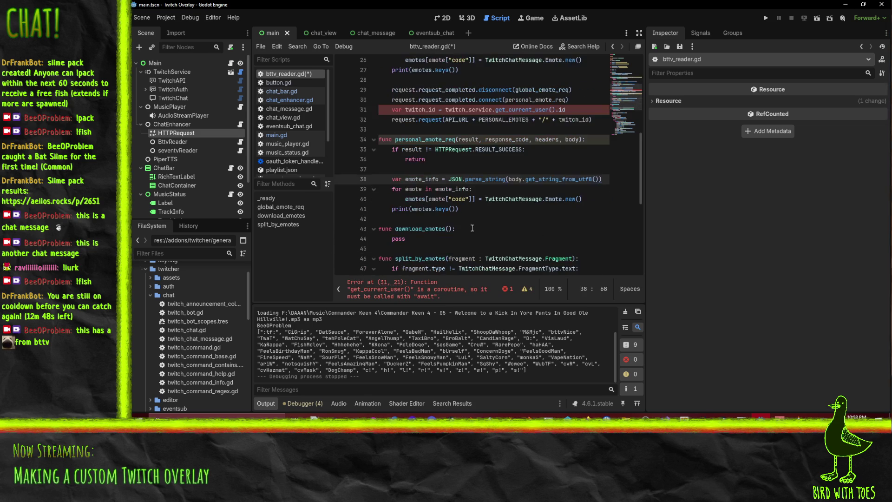
double_click(420, 180)
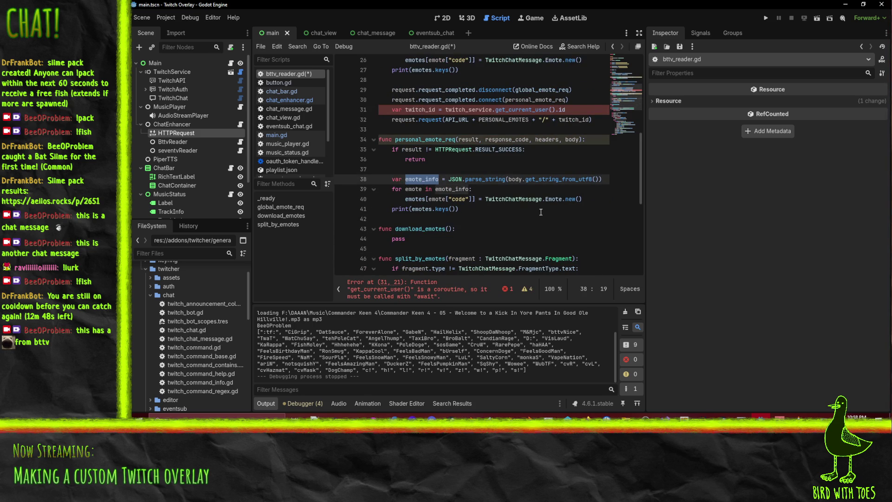
text(response_json)
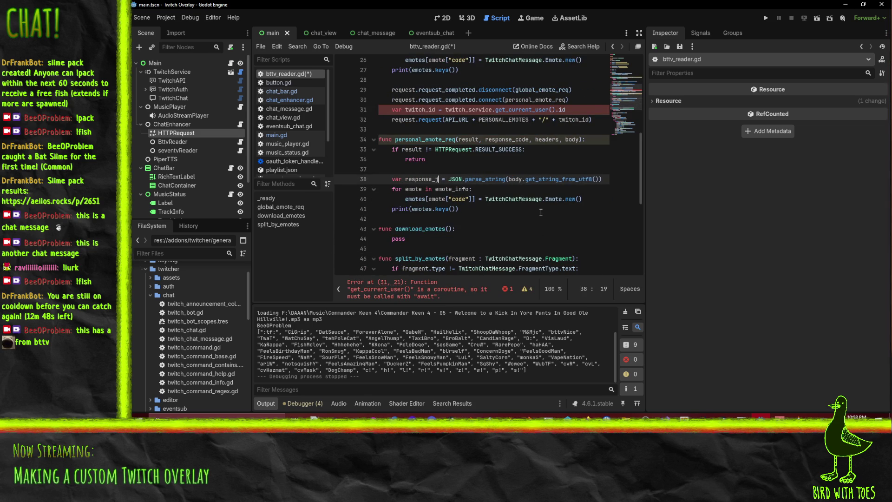
key(End)
key(Return)
text(va)
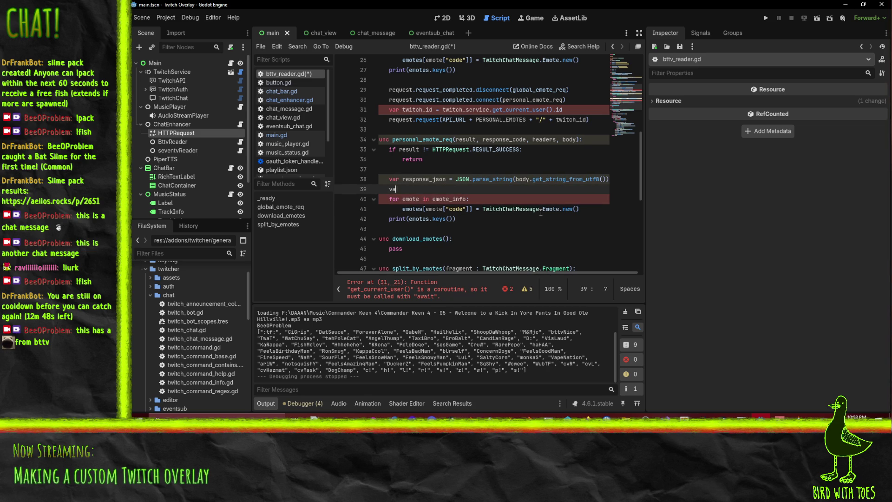
text(r emote_info =)
key(ctrl+space)
text(response_jso)
key(BackSpace)
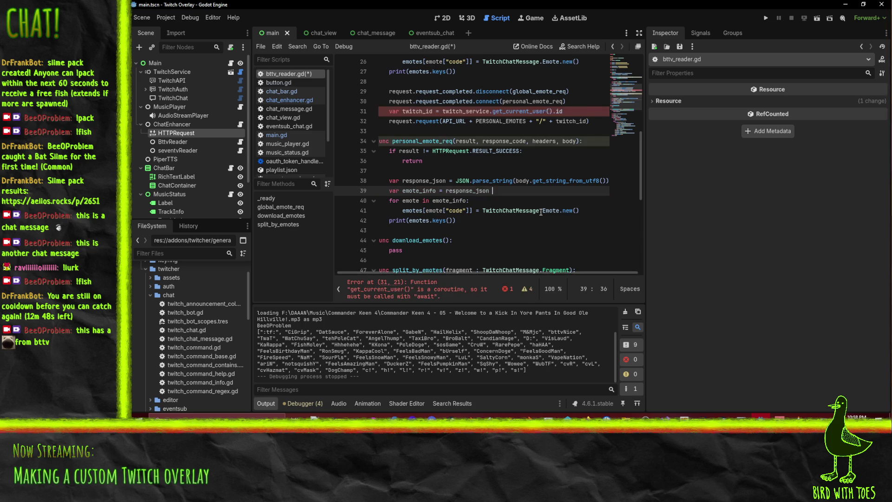
text([")
text(share)
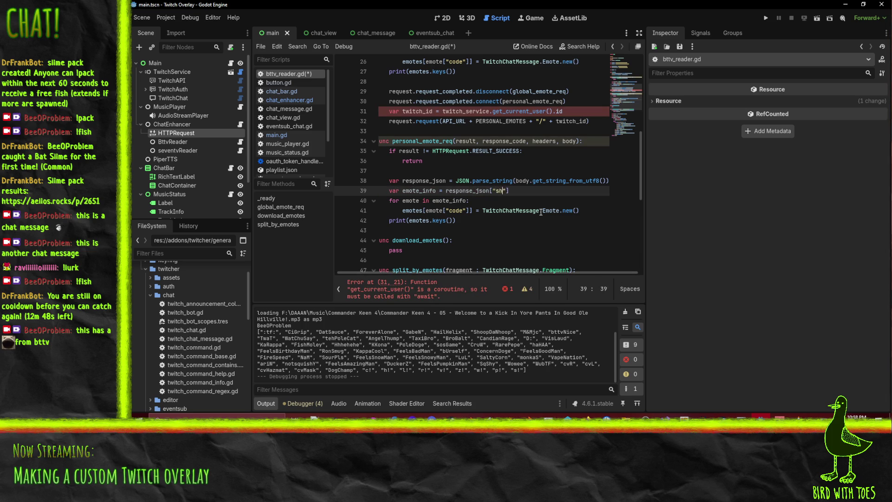
text(dEmotes)
key(Down)
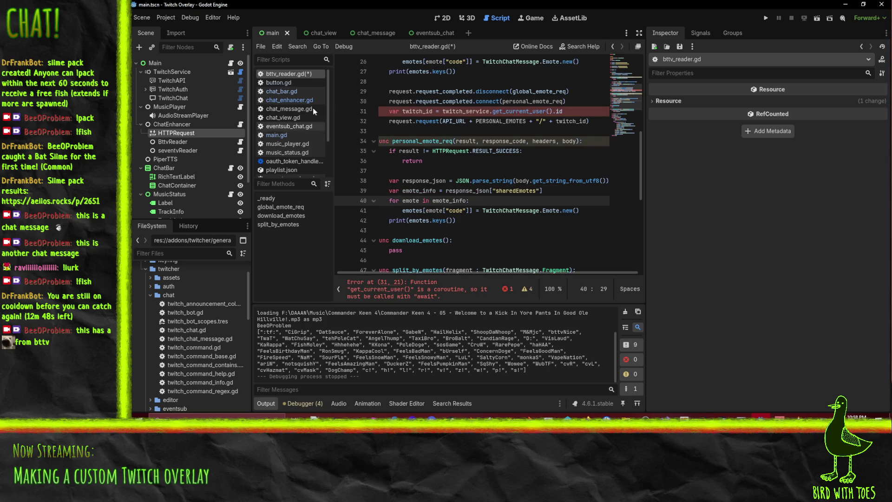
Step: Make line 31 await get_current_user() into cur_user and use cur_user.id in the request URL
click(443, 112)
text(await)
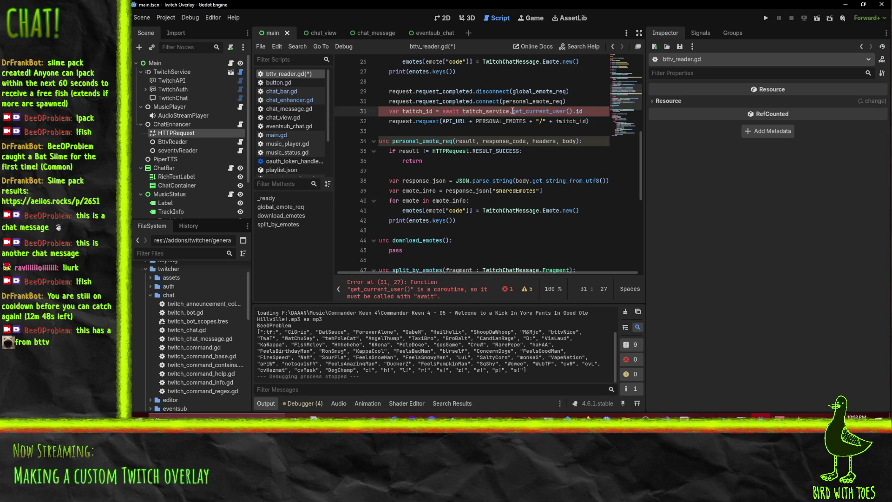
double_click(417, 111)
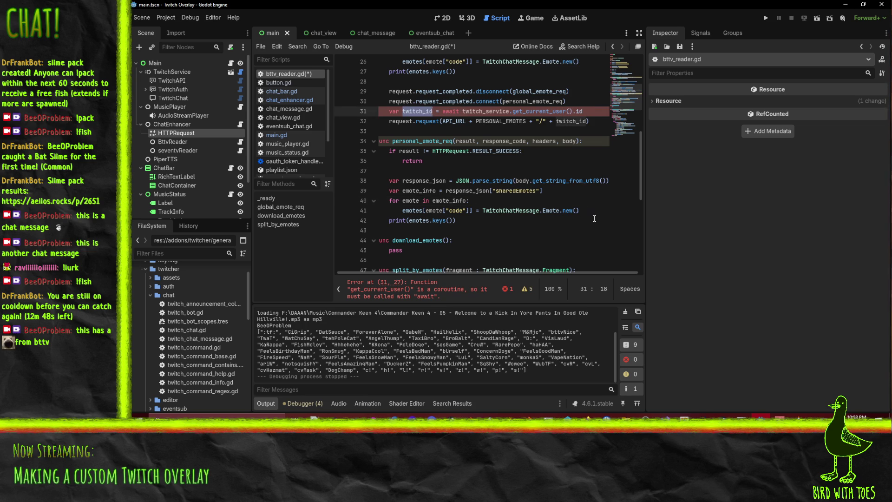
text(cur_user)
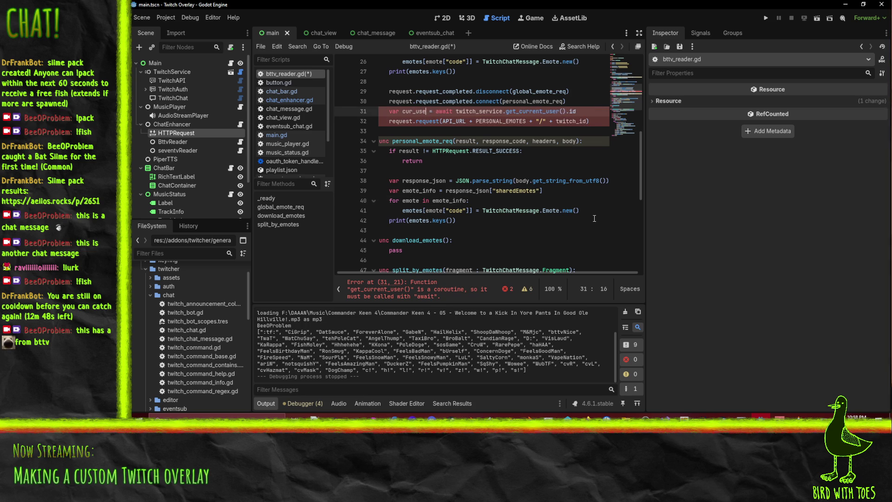
key(Delete)
key(Delete)
key(BackSpace)
click(571, 120)
double_click(570, 121)
text(cur_user.)
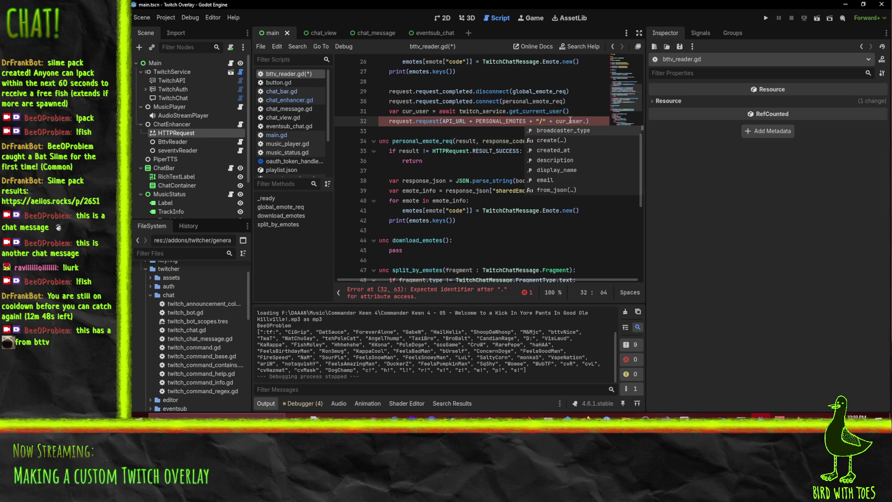
text(id)
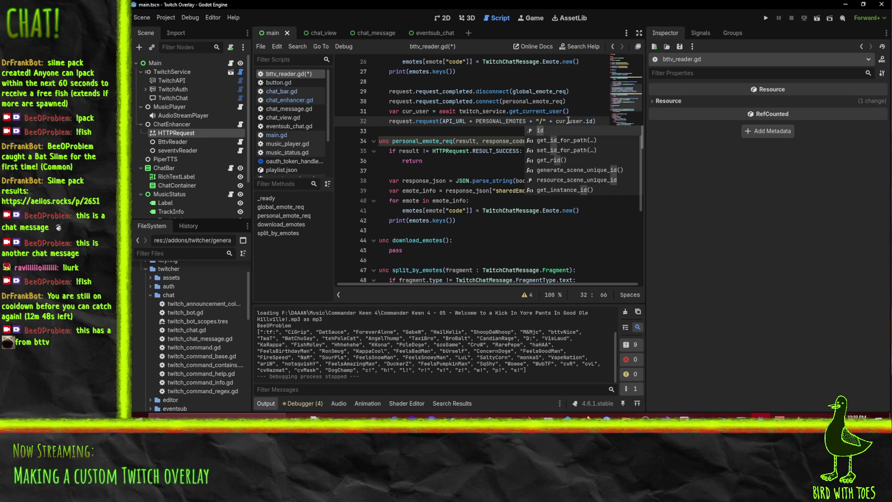
Step: Save bttv_reader.gd
click(463, 133)
click(530, 190)
key(ctrl+s)
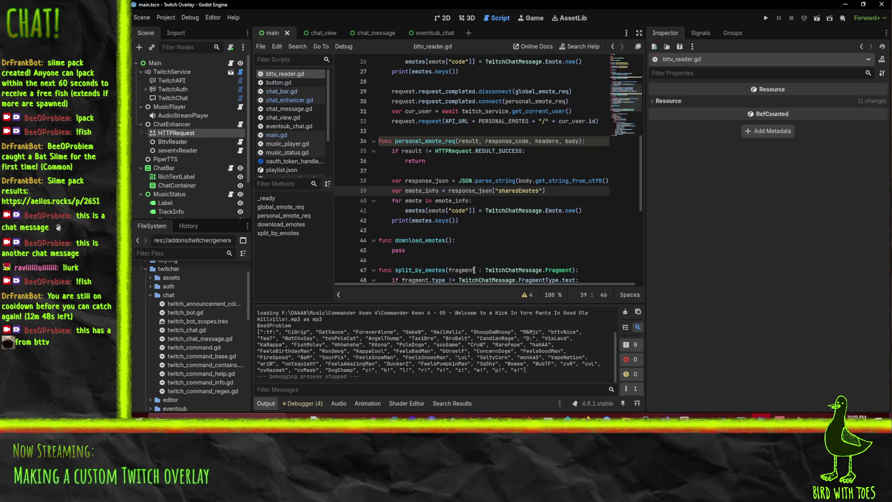
click(495, 224)
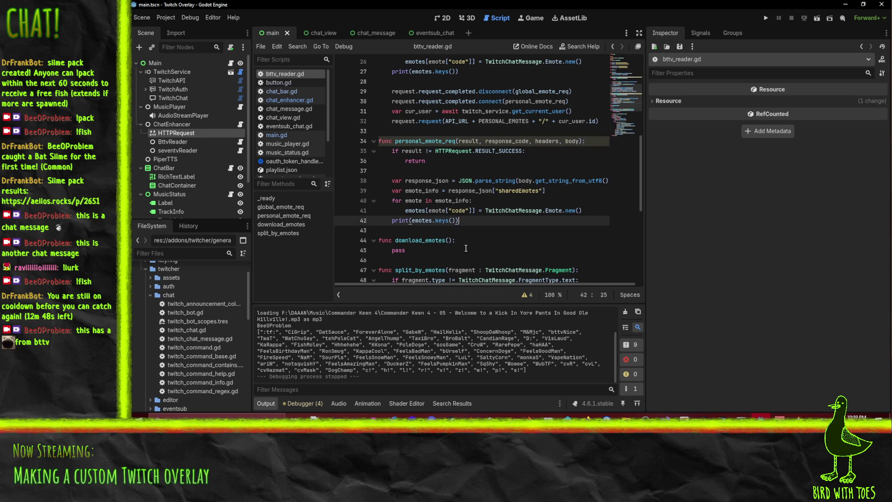
scroll(398, 353, up, 2)
scroll(400, 351, up, 1)
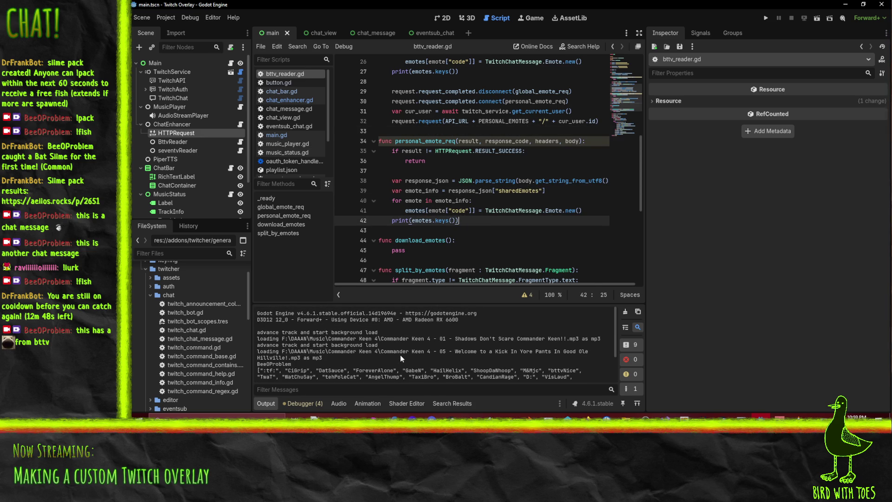
scroll(400, 355, down, 3)
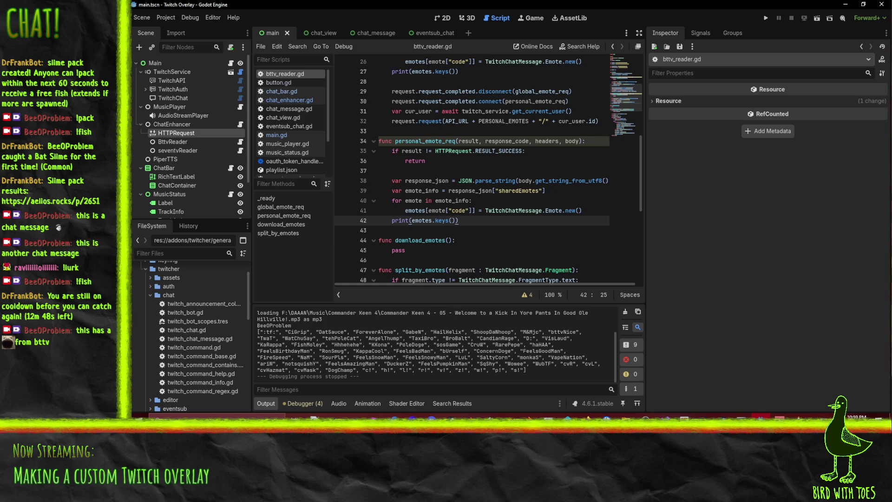
click(500, 231)
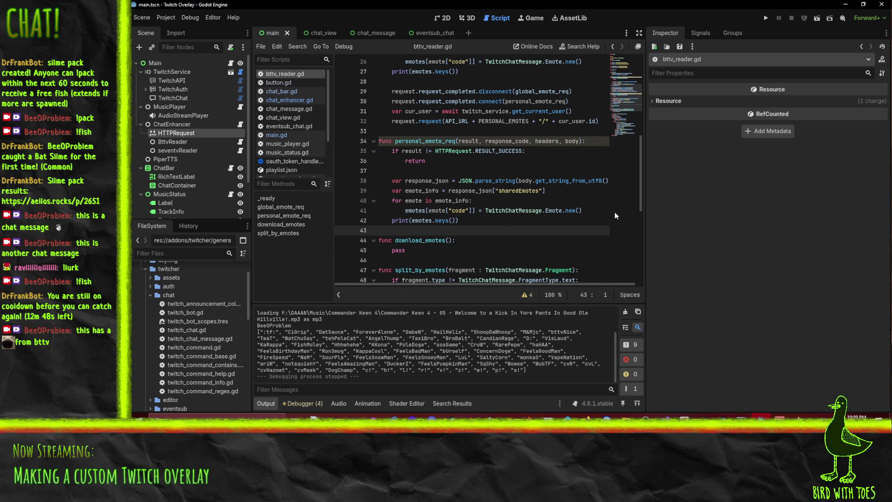
Step: After a failed test run, assign HTTPRequest and TwitchService to BttvReader's Request and Twitch Service, then rerun
click(766, 19)
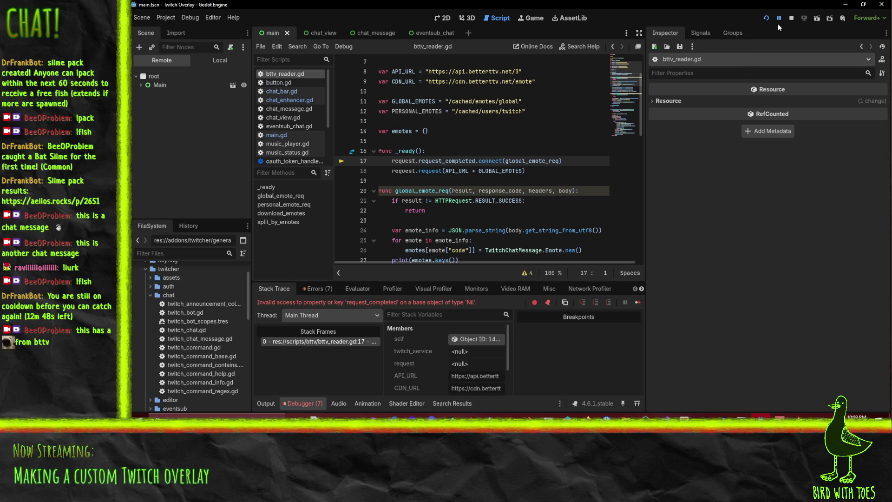
click(791, 17)
click(171, 123)
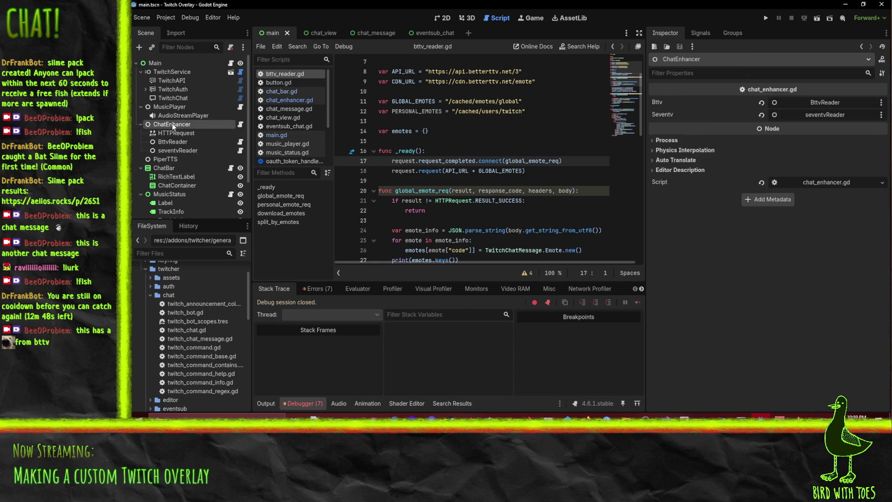
click(190, 141)
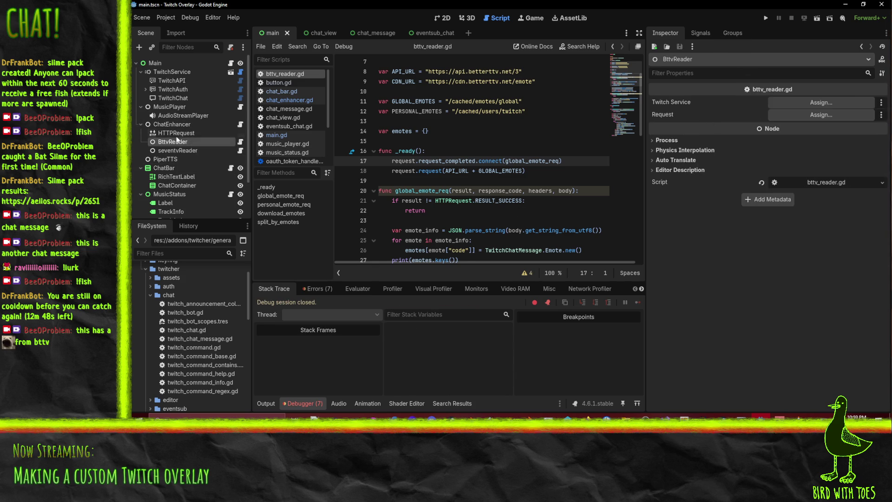
mouse_move(167, 131)
mouse_down()
mouse_move(831, 142)
mouse_move(821, 115)
mouse_up()
mouse_move(172, 71)
mouse_down()
mouse_move(702, 129)
mouse_move(810, 104)
mouse_up()
click(765, 17)
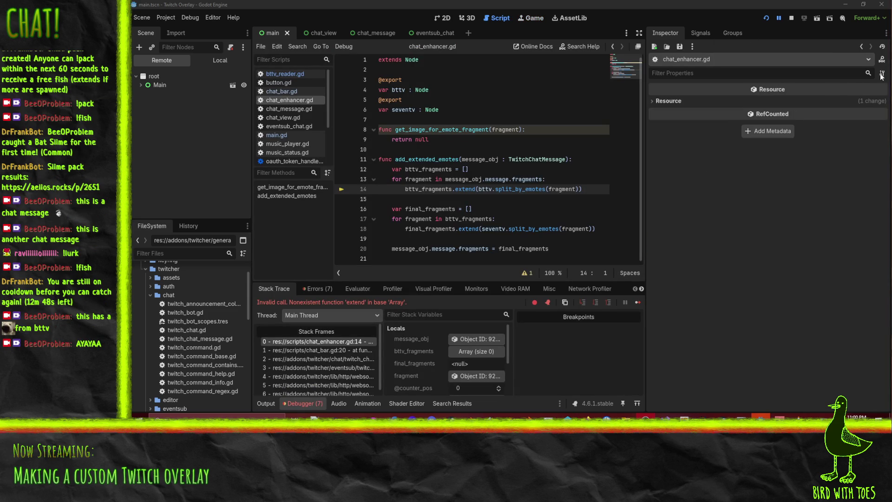
Step: Resume execution and jump from the Debugger's add_extended_emotes error to the failing extend line
click(780, 18)
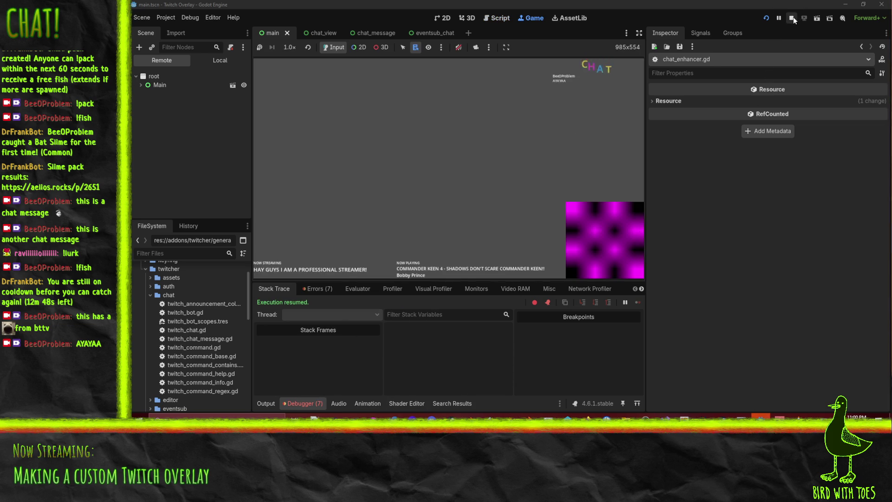
click(292, 402)
click(293, 402)
click(313, 288)
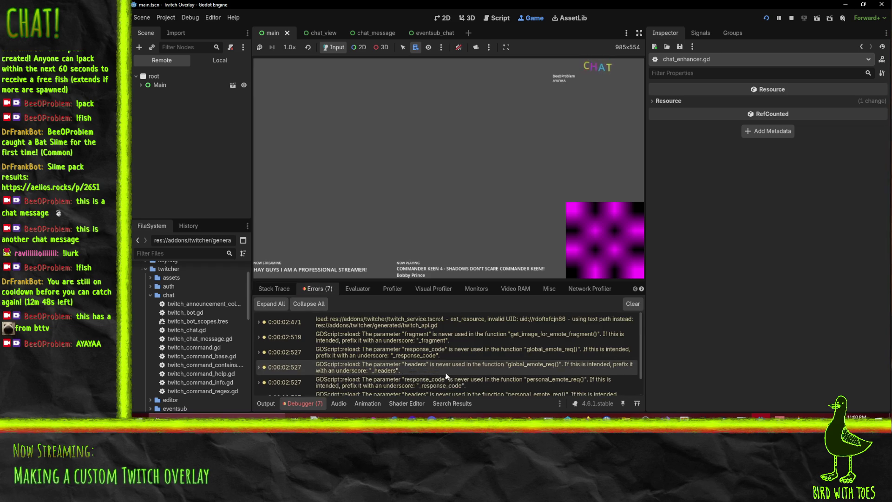
scroll(445, 372, down, 3)
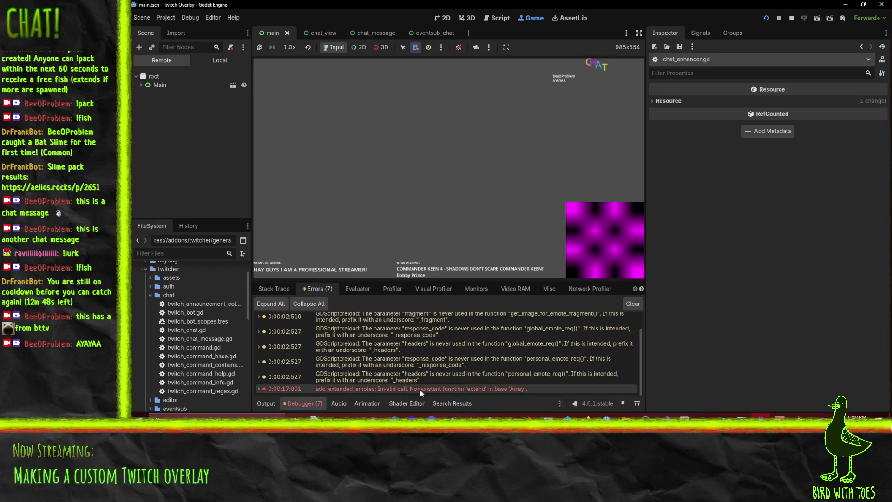
double_click(434, 389)
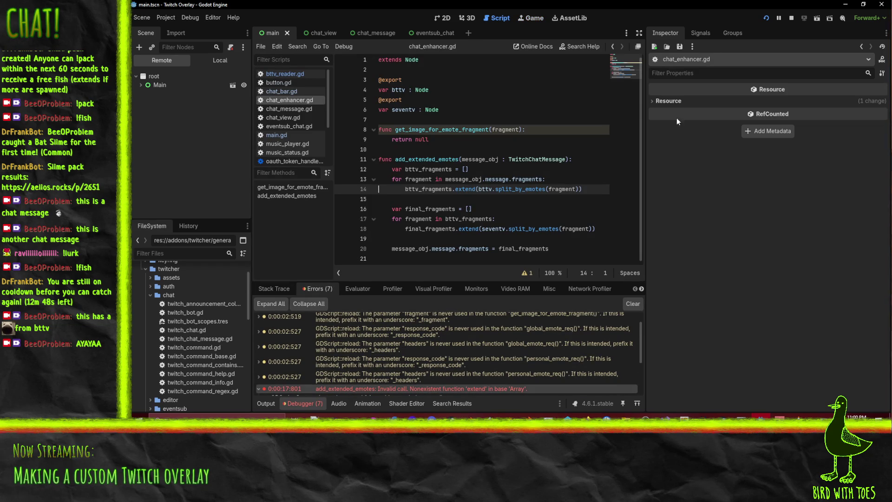
Step: Stop the running overlay, try replacing extend on line 14 with add, then undo it
key(F8)
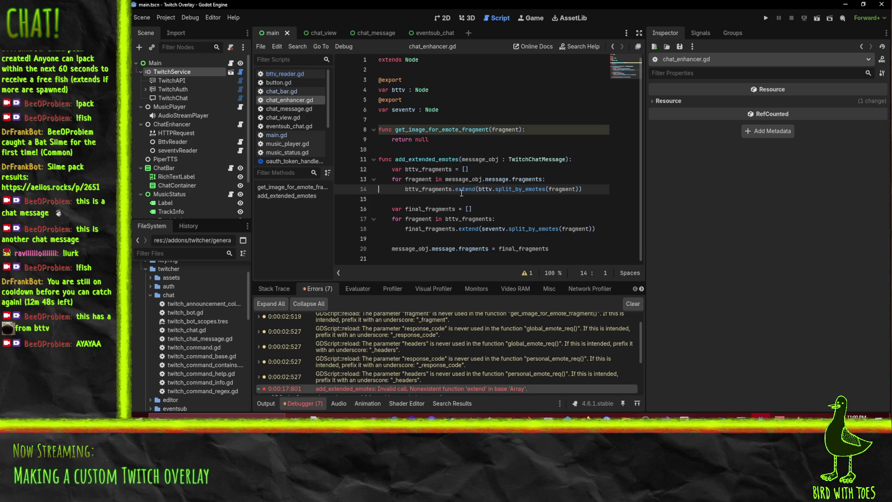
double_click(463, 189)
text(add)
key(ctrl+z)
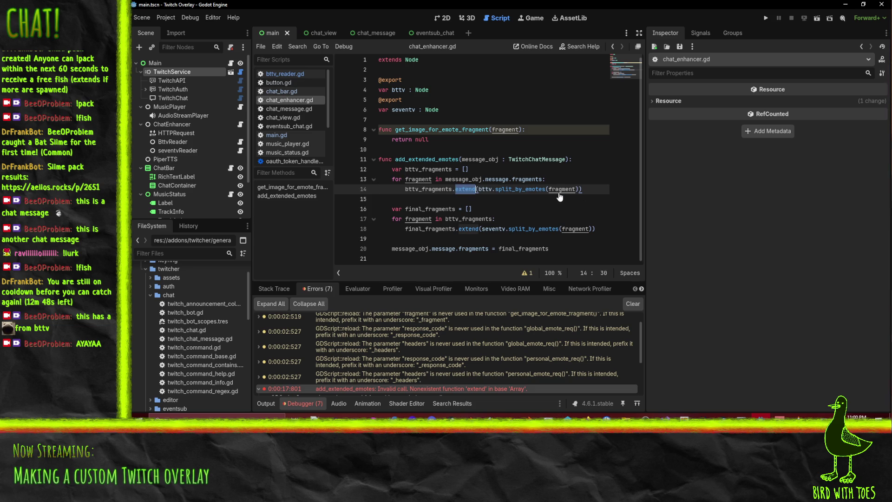
mouse_move(587, 417)
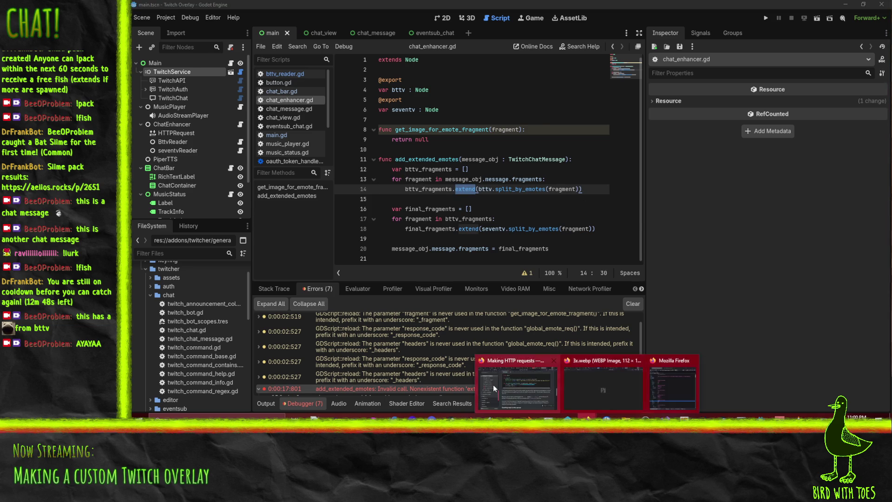
click(492, 384)
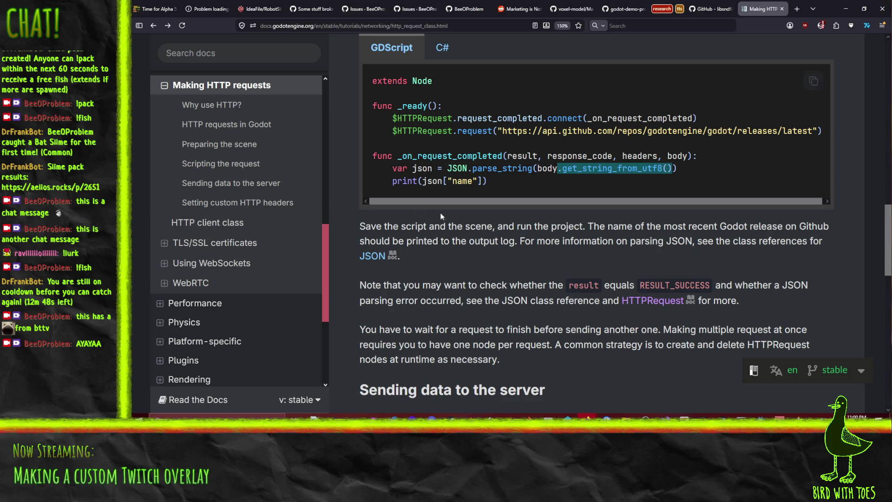
Step: Search the Godot docs for 'array' and open the Array class reference page
scroll(679, 140, up, 10)
scroll(675, 143, up, 5)
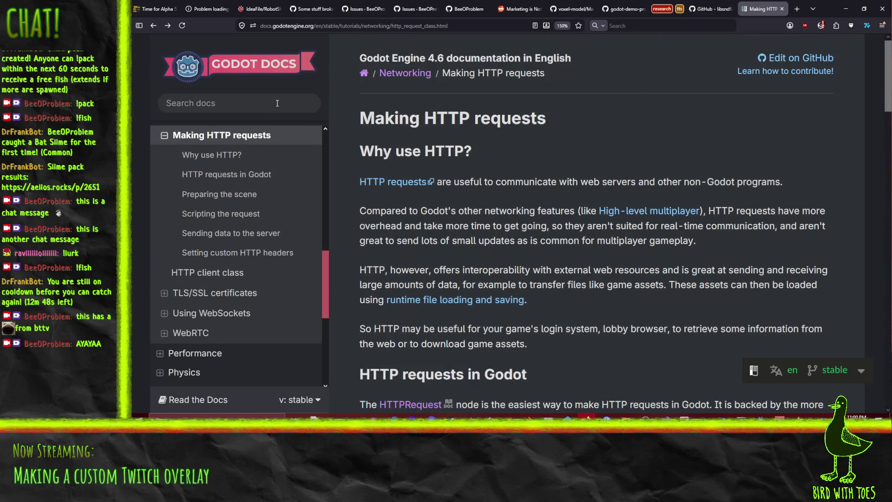
click(277, 102)
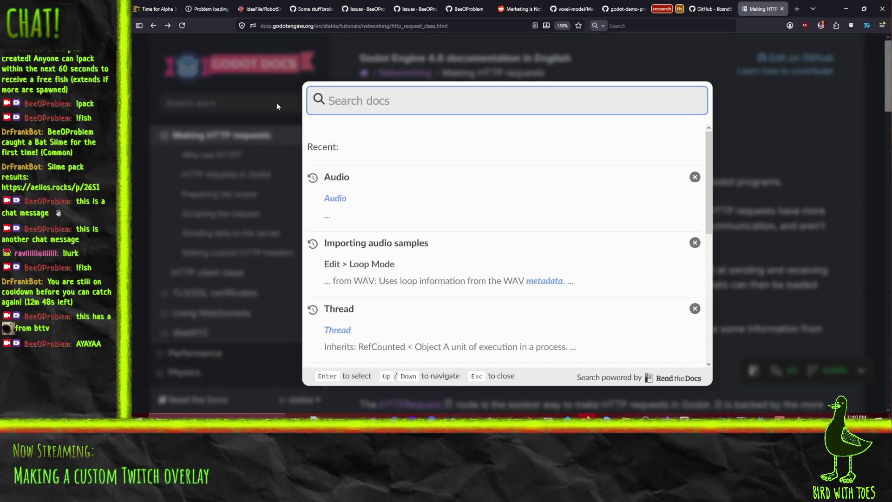
text(arrayu)
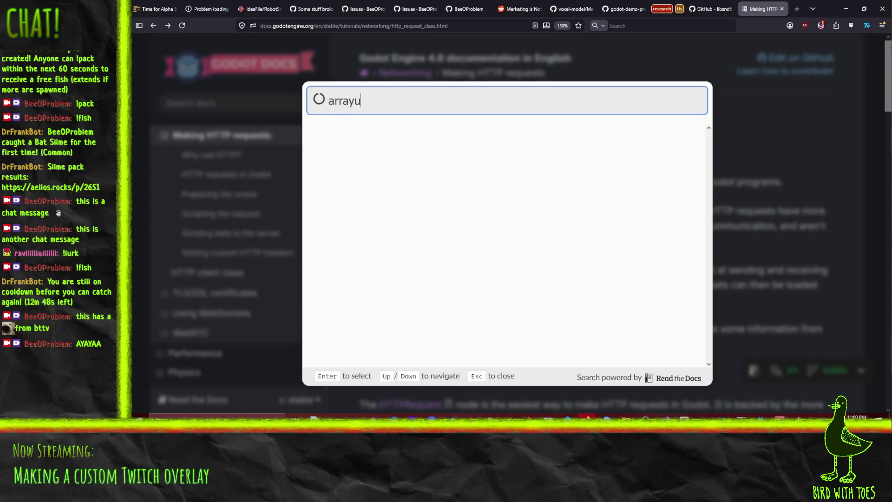
key(BackSpace)
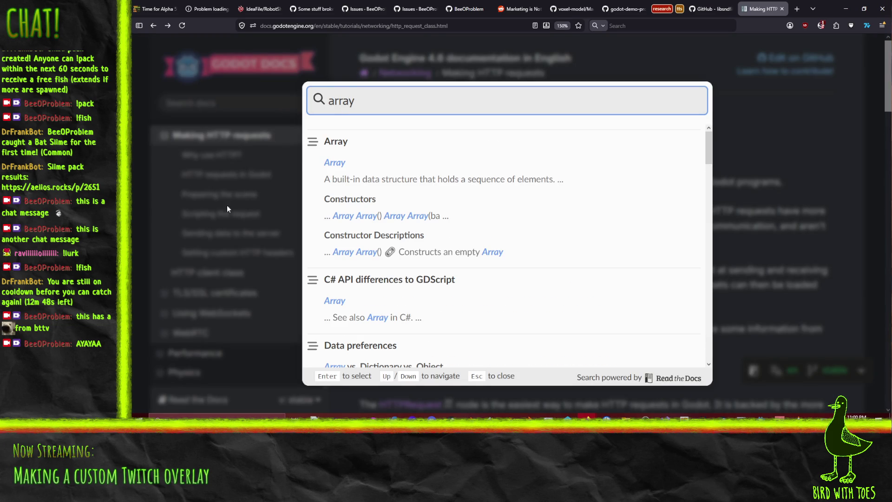
click(331, 164)
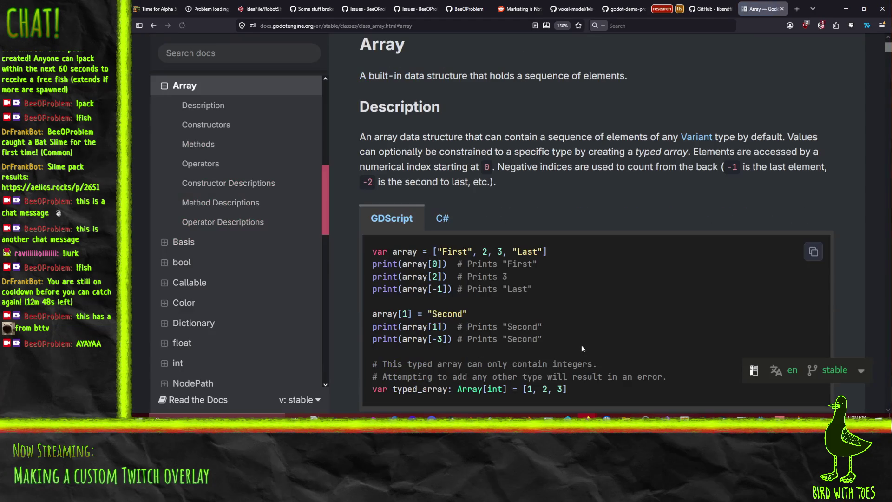
scroll(597, 210, down, 2)
scroll(597, 210, down, 5)
scroll(503, 180, up, 6)
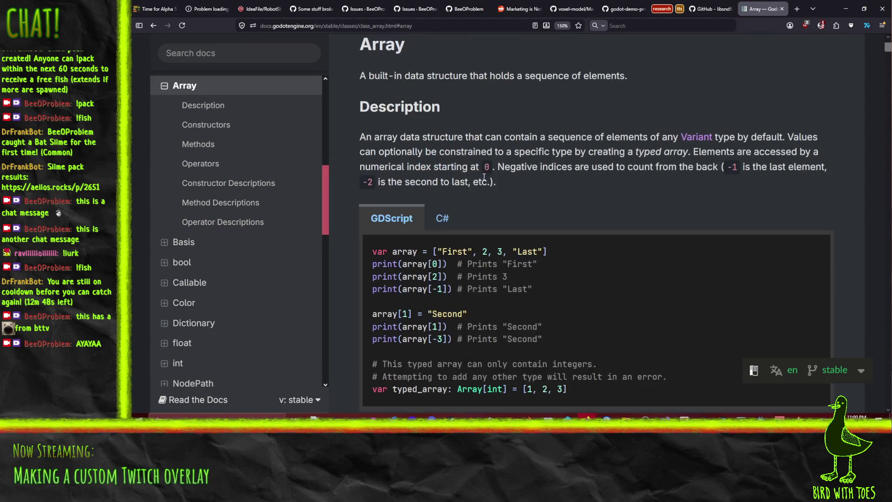
scroll(408, 227, down, 1)
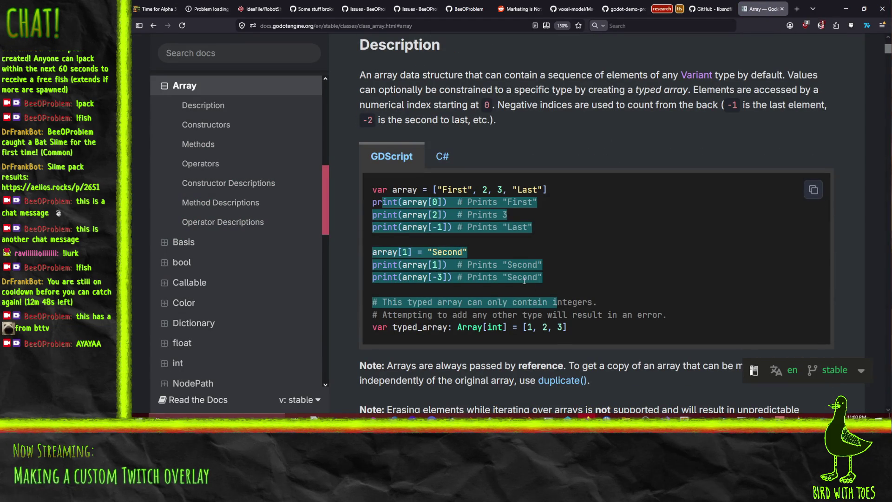
scroll(588, 280, down, 5)
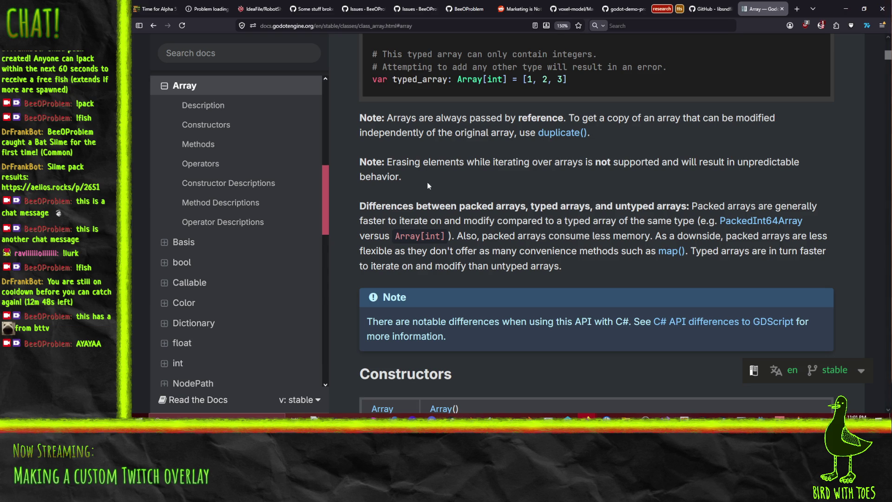
scroll(434, 191, down, 15)
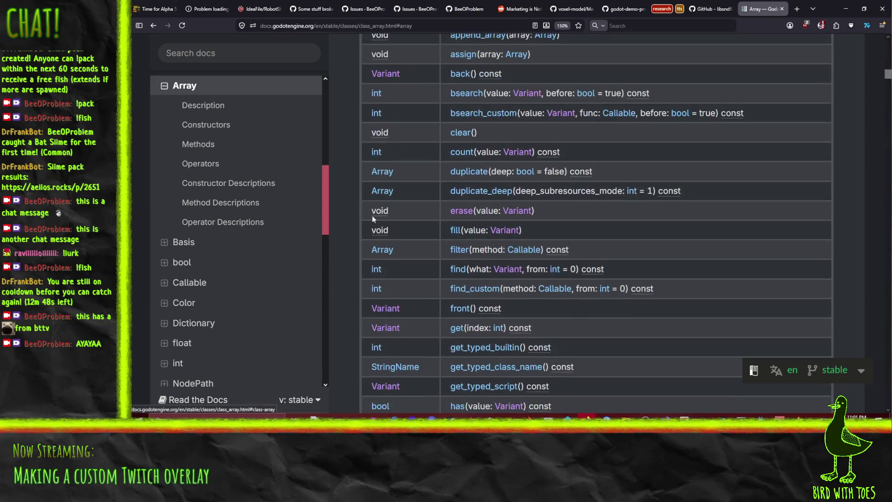
scroll(372, 215, up, 3)
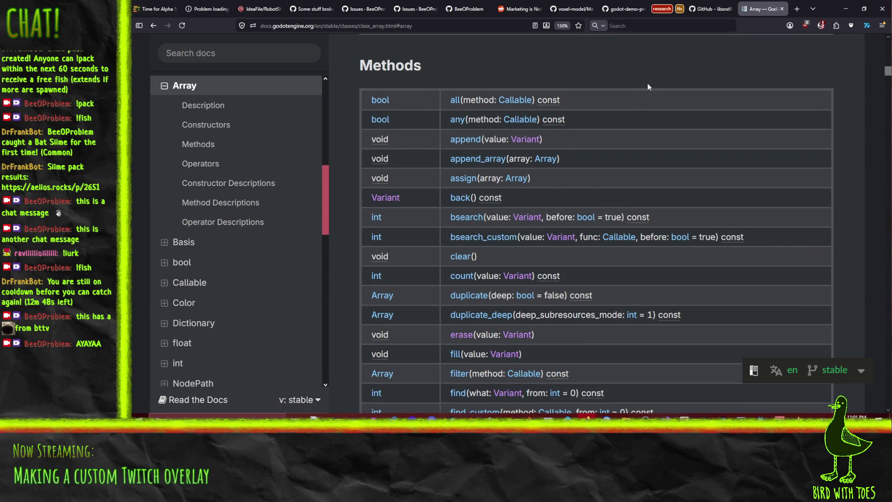
Step: Find 'extend' on the Array page and scan the Methods table for it
key(ctrl+f)
text(ex)
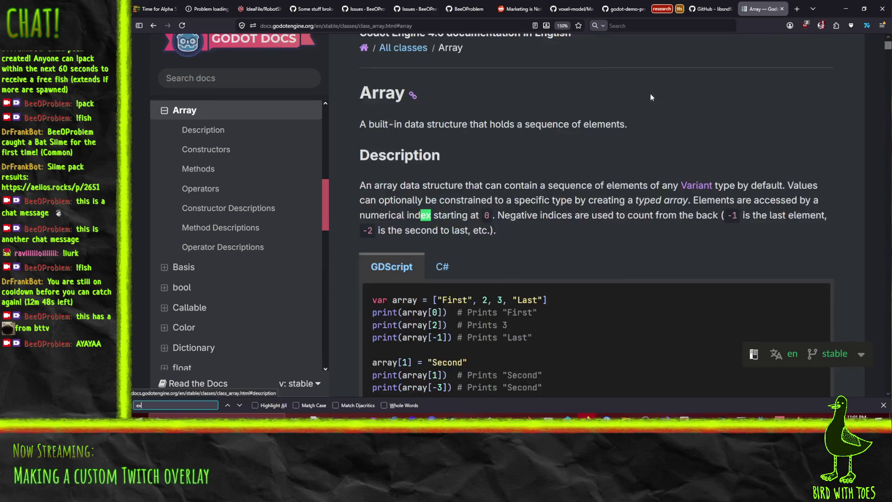
text(tend)
key(Return)
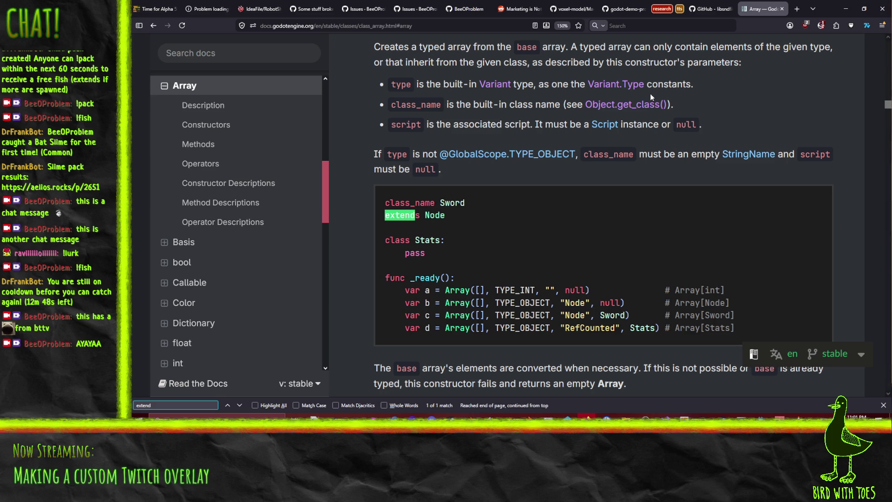
scroll(636, 117, up, 7)
scroll(636, 121, up, 15)
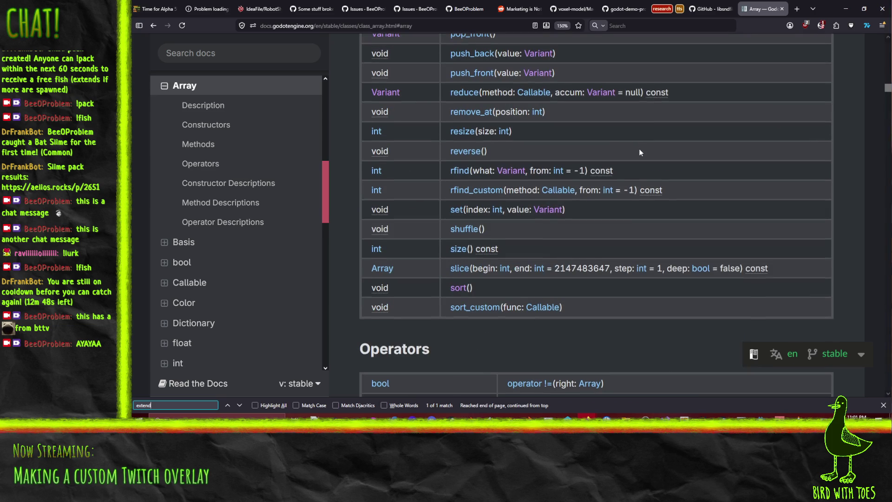
scroll(639, 157, down, 1)
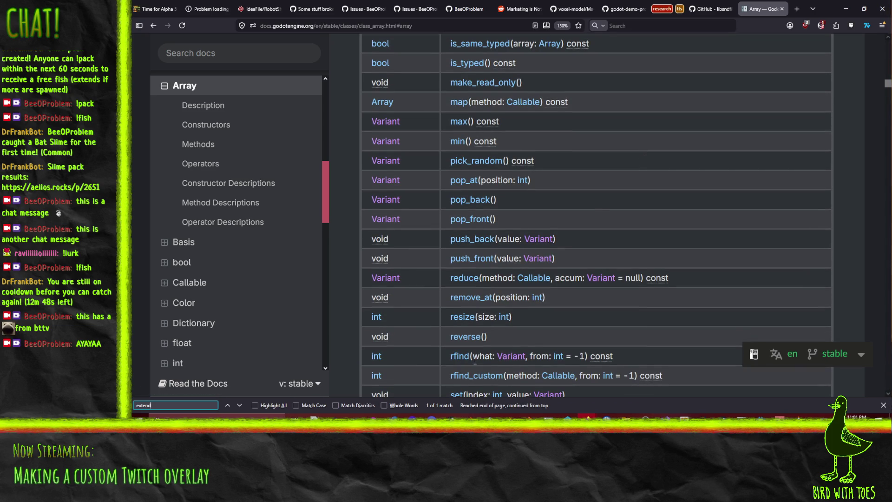
scroll(523, 285, up, 3)
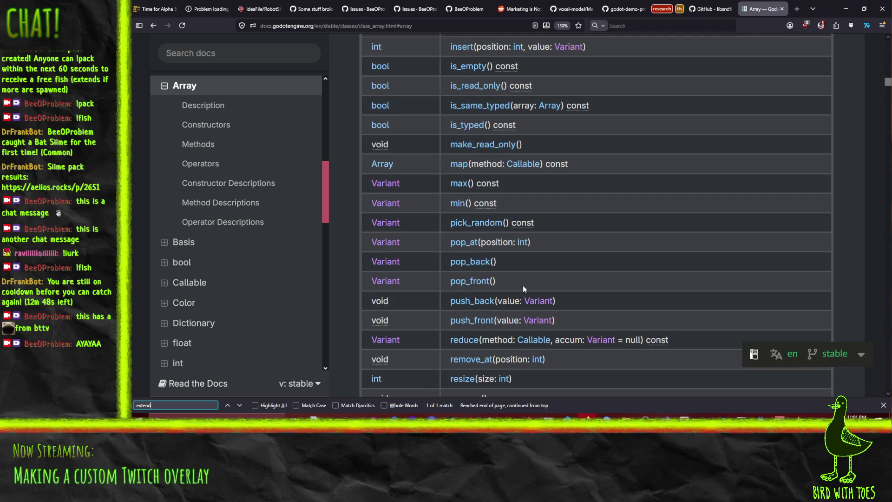
scroll(522, 286, up, 5)
scroll(523, 285, up, 2)
scroll(506, 280, up, 5)
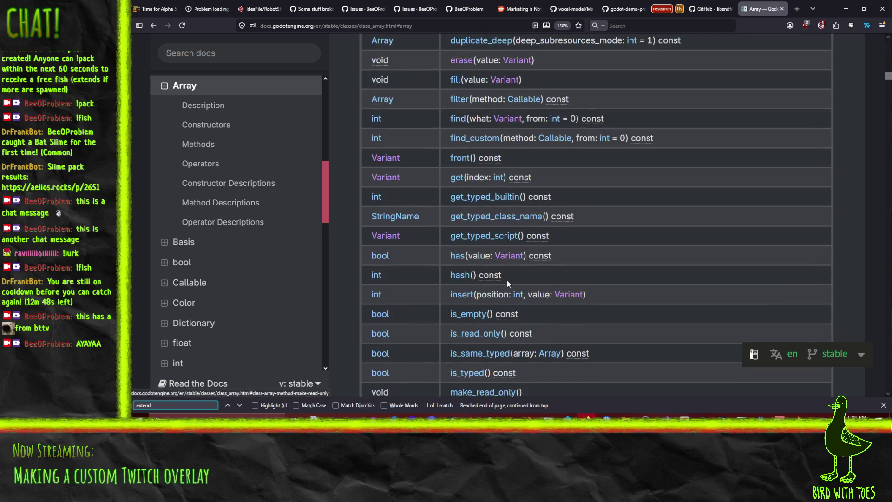
scroll(464, 77, up, 8)
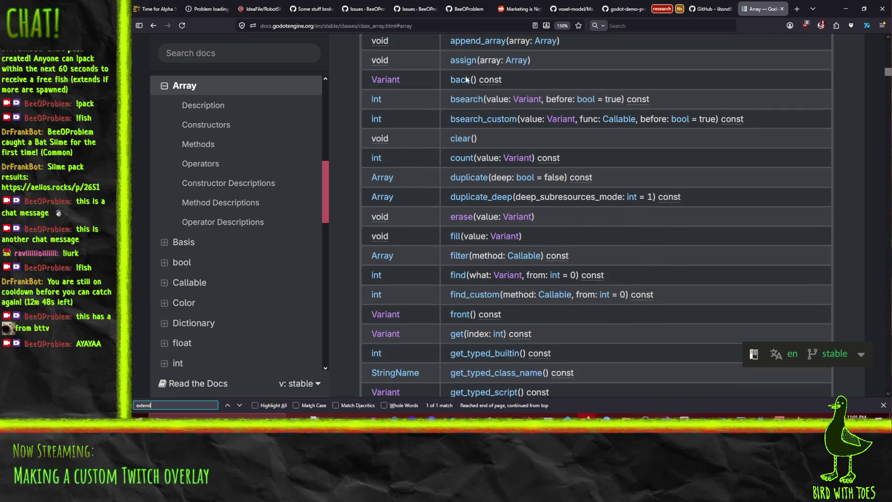
scroll(447, 42, up, 3)
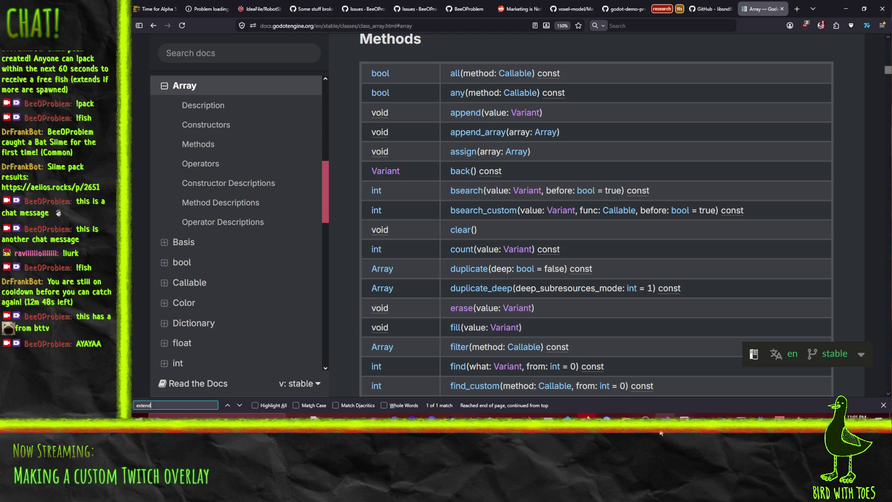
click(761, 417)
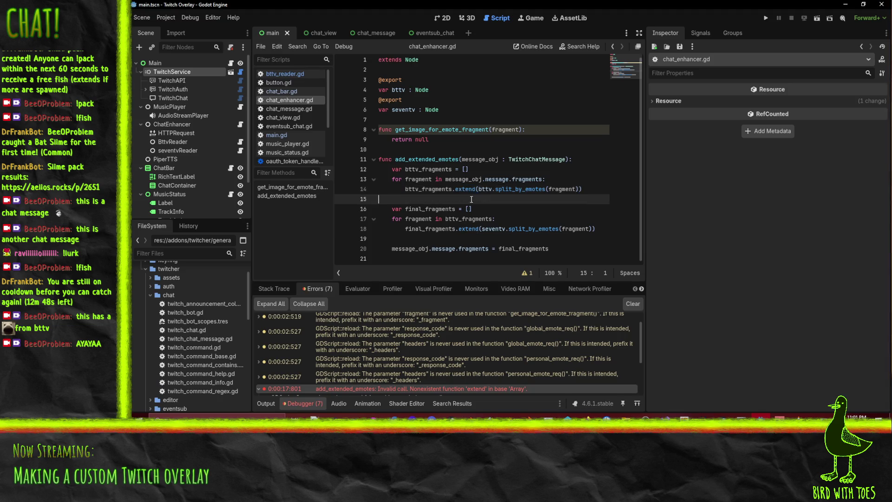
Step: Replace extend with append_array in chat_enhancer.gd, including line 18, and save
text(append_arra)
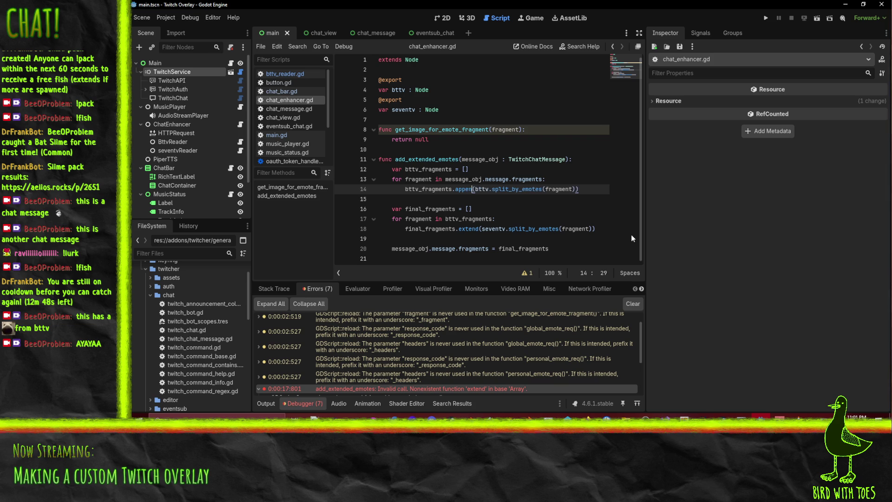
text(y)
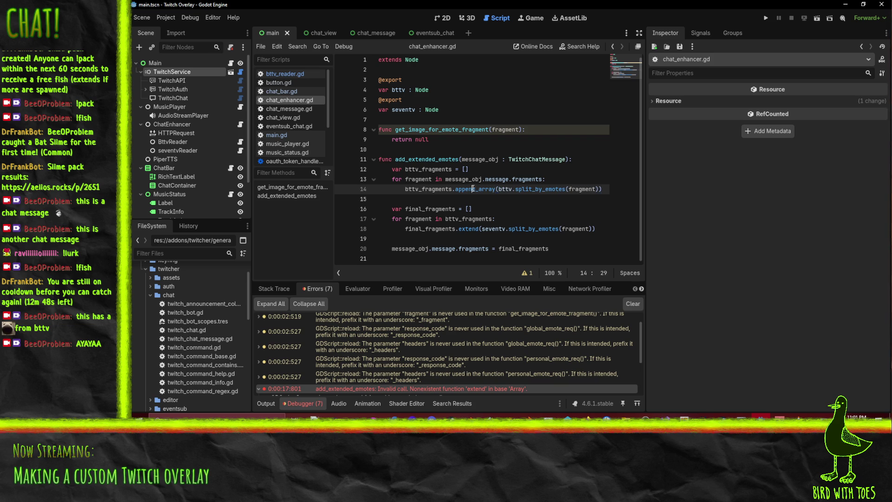
double_click(469, 229)
text(append_array)
click(542, 216)
key(ctrl+s)
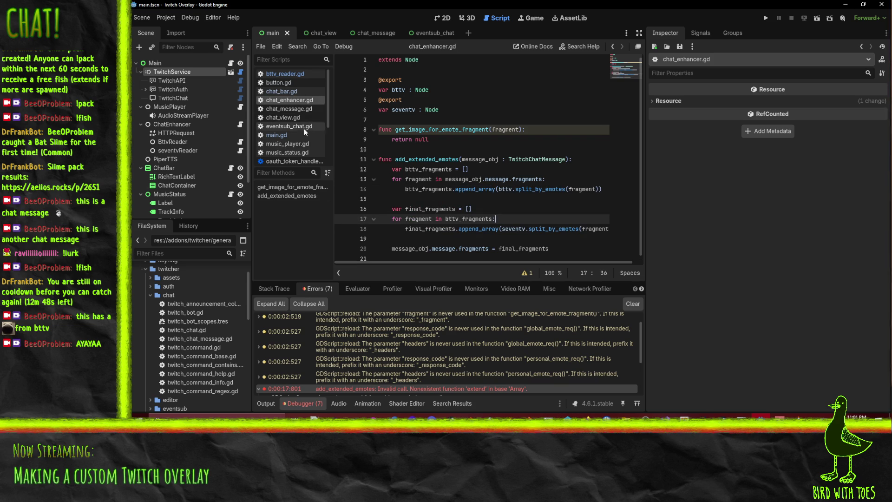
Step: In seventv_reader.gd, change append to append_array on lines 20, 26 and 32, then save
scroll(297, 127, down, 3)
click(291, 132)
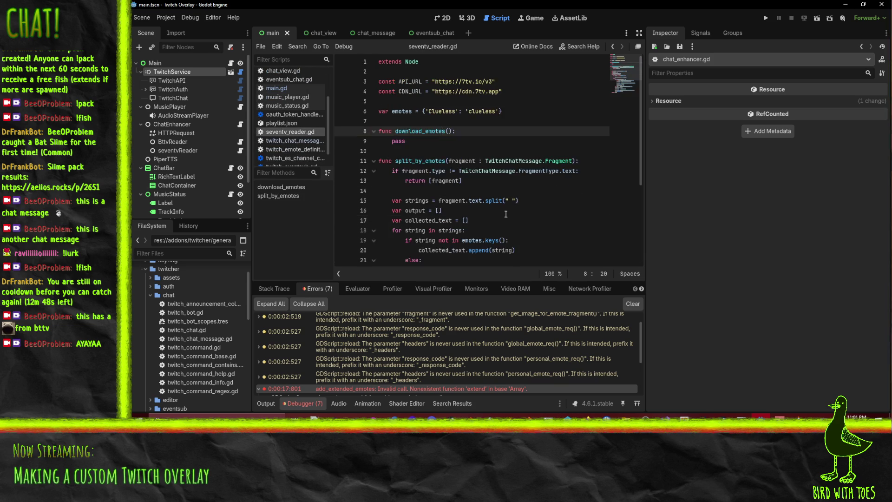
scroll(464, 162, down, 3)
click(472, 161)
double_click(472, 161)
scroll(540, 165, down, 2)
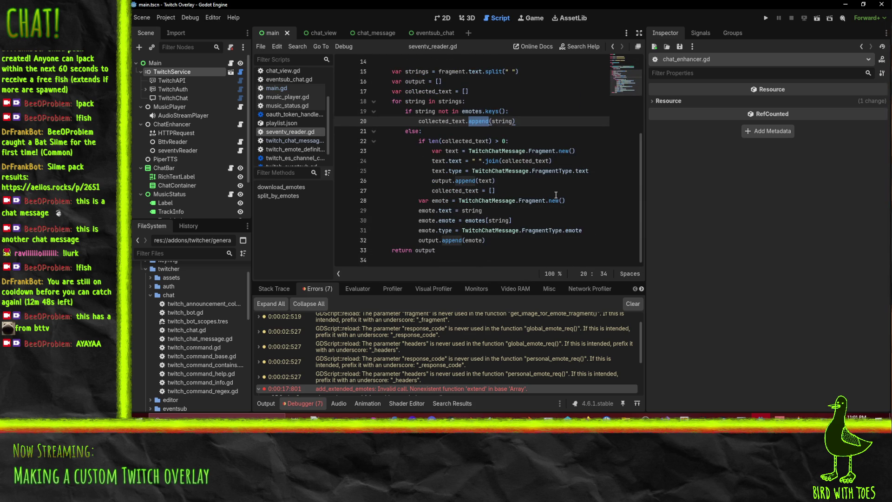
text(append_array)
double_click(465, 181)
text(append_array)
double_click(452, 240)
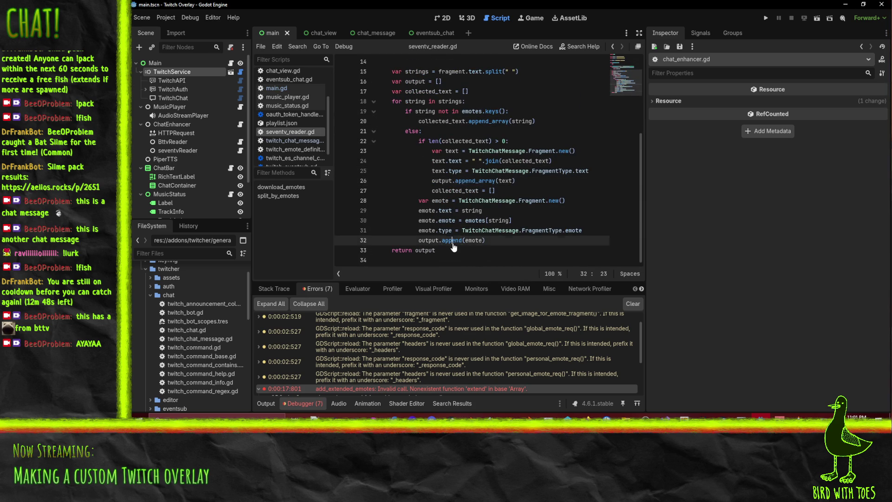
text(append_array)
click(566, 120)
key(ctrl+s)
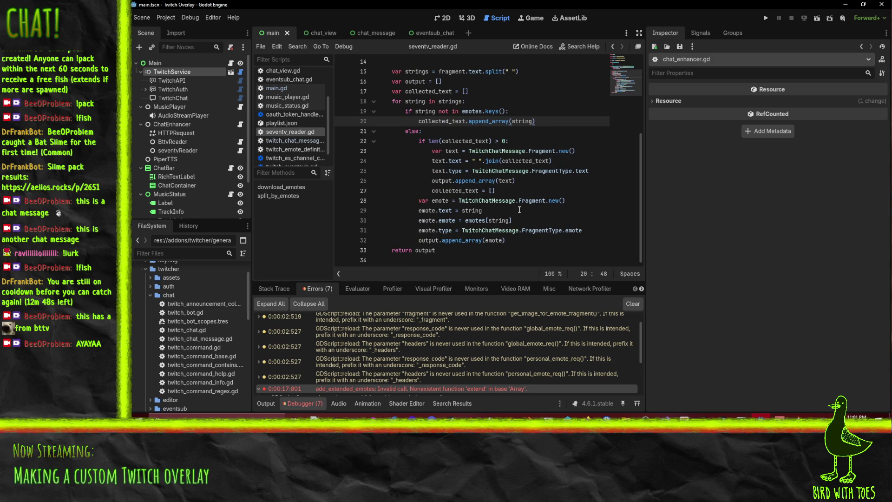
Step: Review the return output and emote lookup lines, then step back through edit history
click(482, 250)
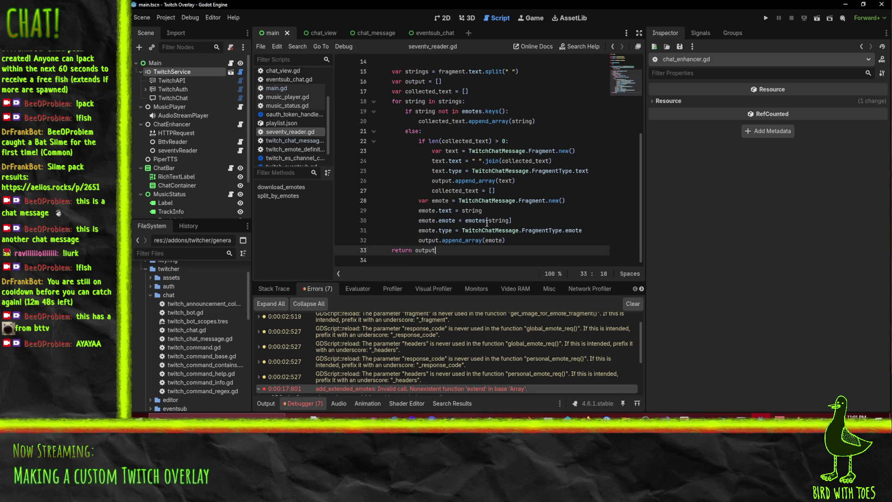
click(465, 222)
scroll(544, 216, up, 5)
scroll(546, 216, down, 5)
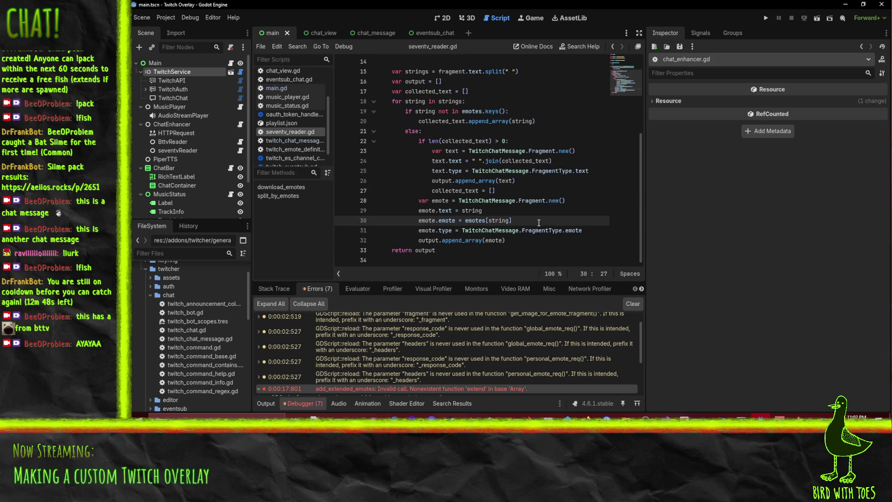
click(355, 45)
click(612, 46)
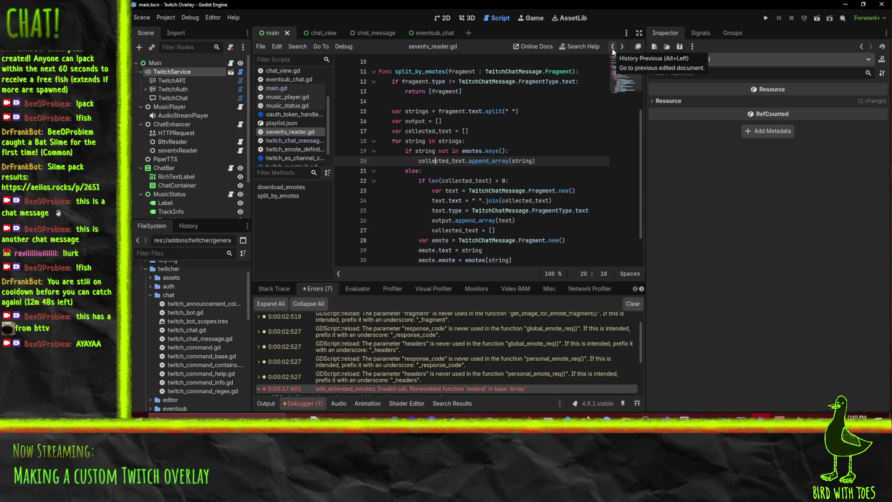
Step: Step back through edit history to the bttv split_by_emotes call in chat_enhancer.gd
click(612, 50)
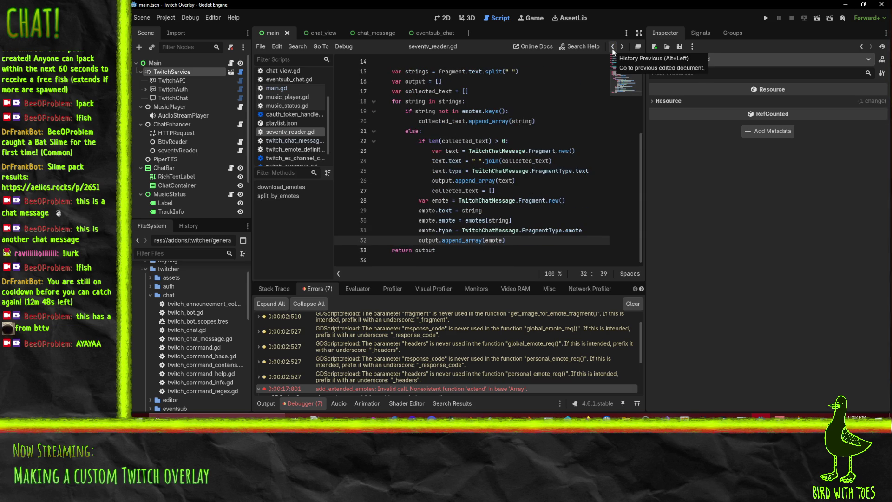
click(612, 48)
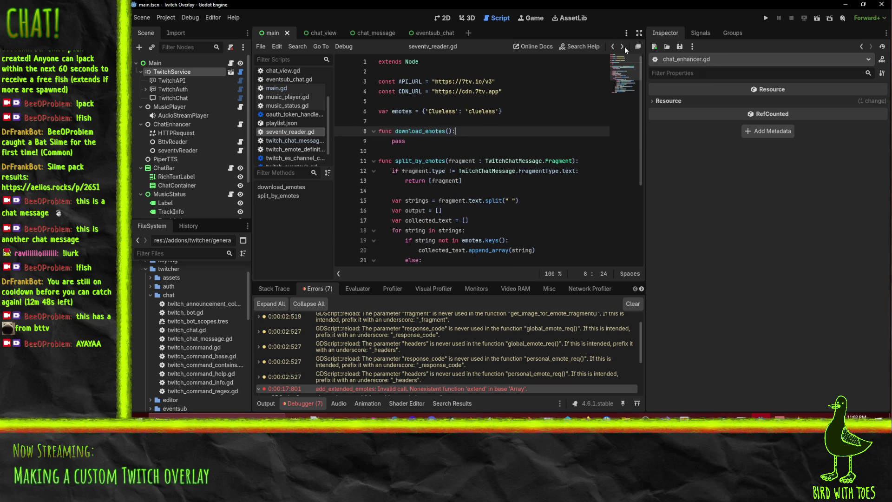
click(612, 48)
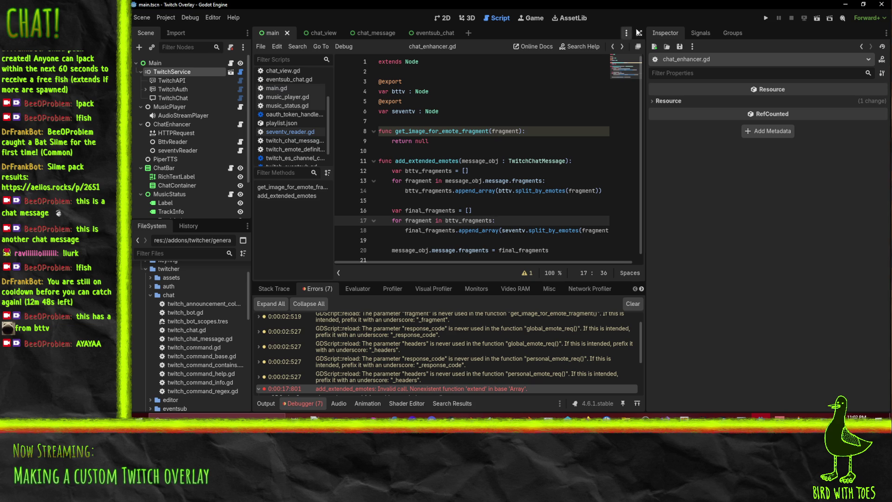
click(611, 50)
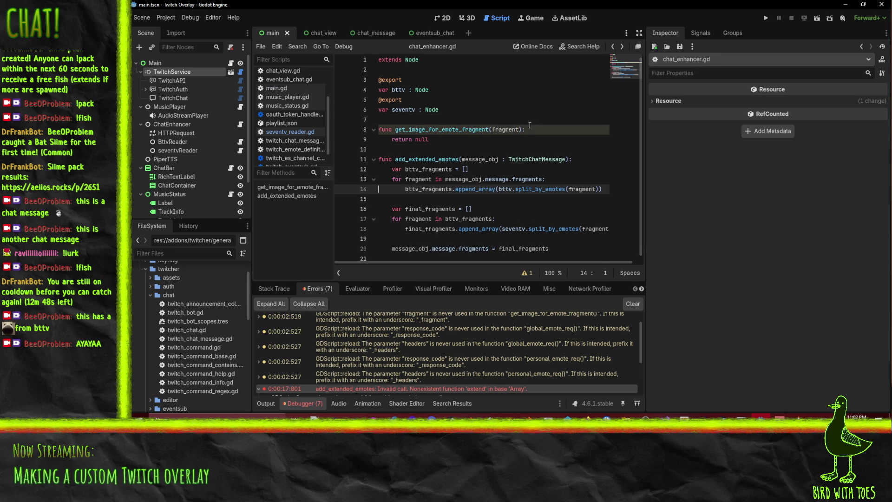
Step: Open bttv_reader.gd and scroll down to its split_by_emotes function
scroll(291, 133, up, 2)
scroll(291, 134, up, 1)
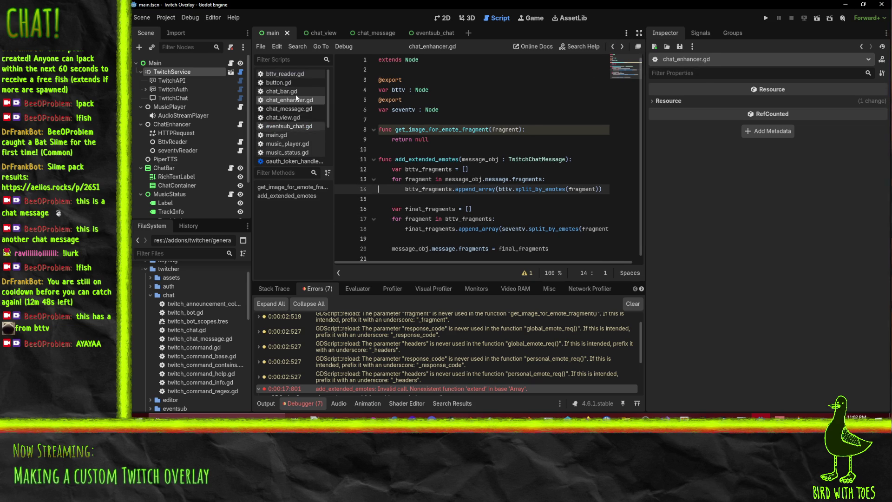
click(292, 72)
scroll(484, 214, down, 7)
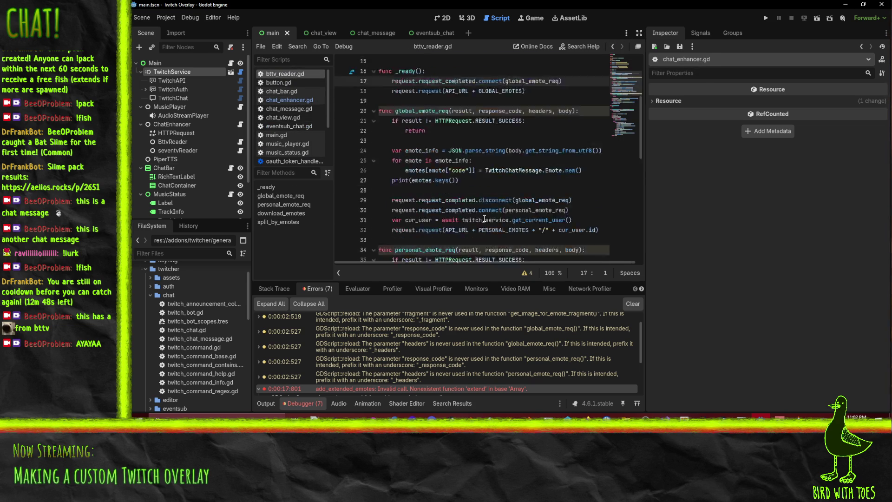
scroll(484, 215, down, 2)
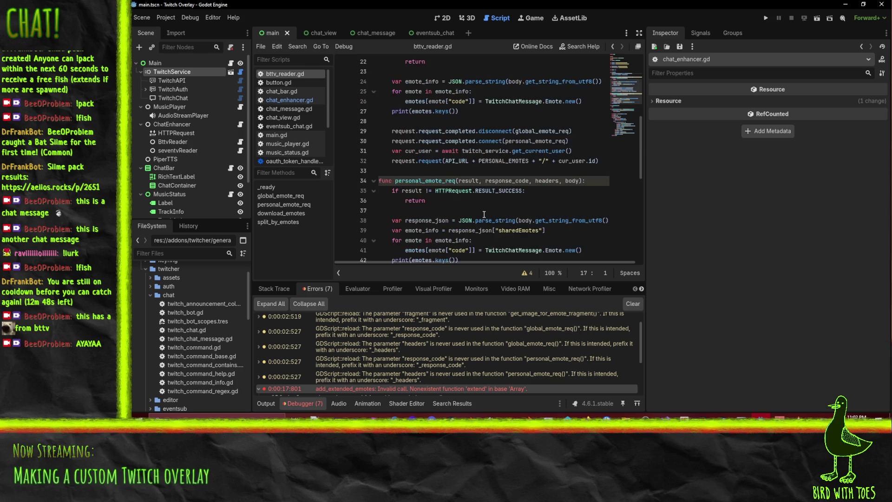
scroll(454, 77, down, 4)
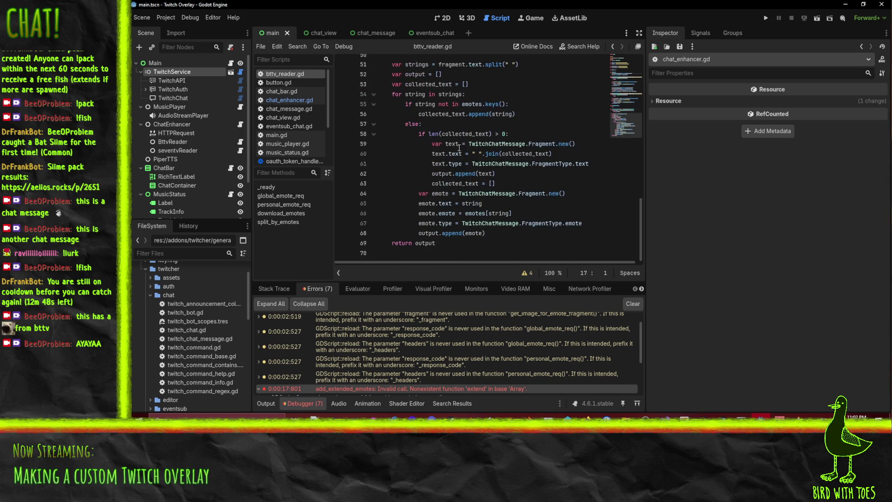
scroll(487, 185, down, 1)
Step: Inspect the plain append calls on lines 68, 62 and 56 of bttv_reader.gd
double_click(452, 233)
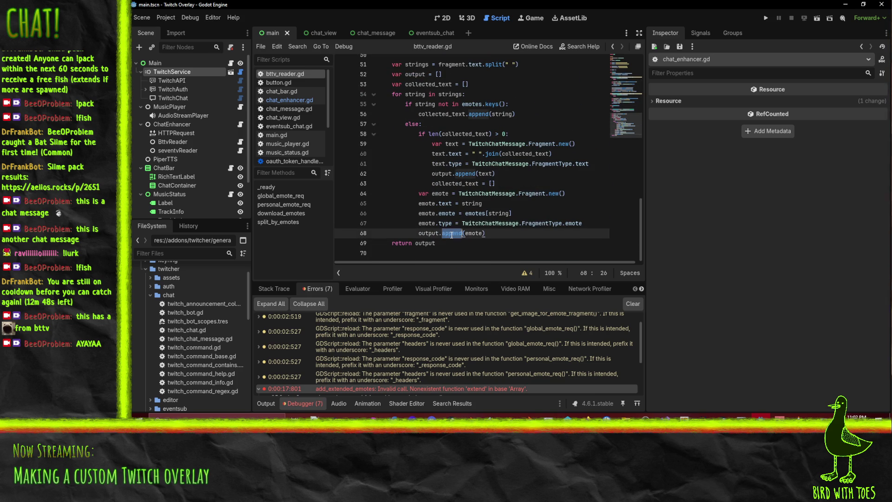
click(466, 173)
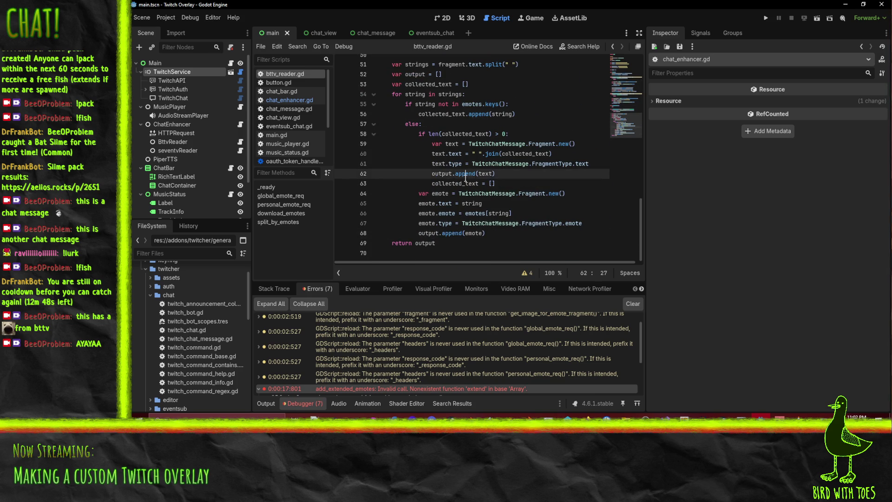
click(475, 114)
double_click(476, 114)
scroll(475, 114, up, 2)
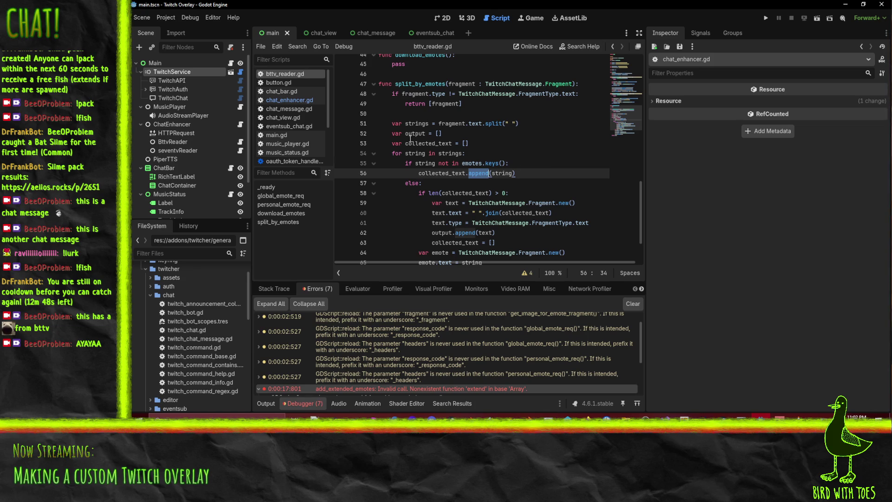
scroll(526, 146, down, 2)
scroll(526, 146, up, 1)
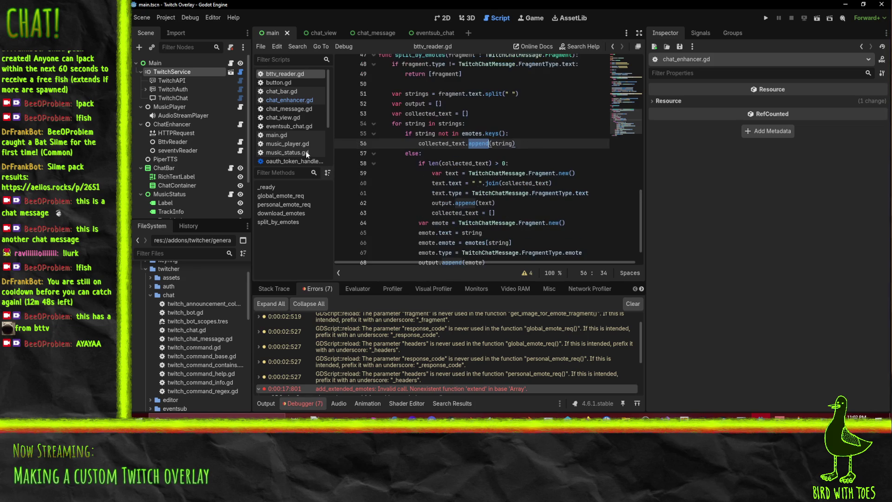
scroll(298, 130, down, 2)
Step: Revert seventv_reader.gd's append_array calls back to append and save the script
click(290, 131)
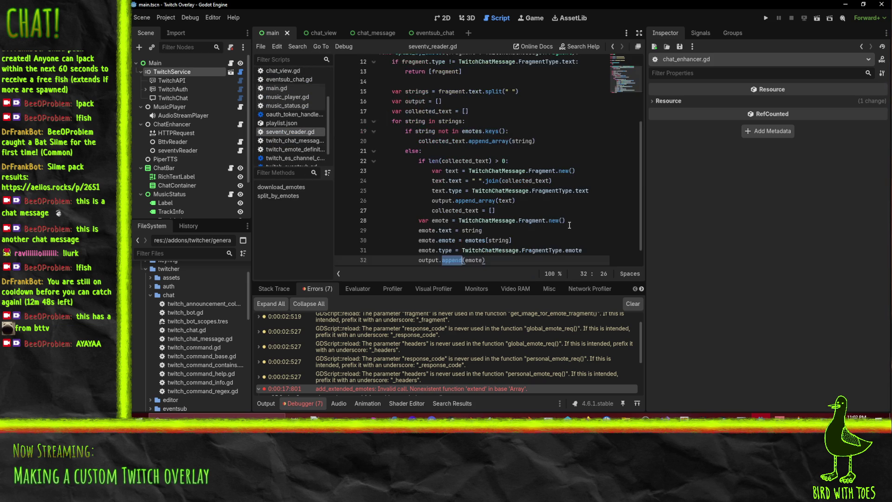
key(shift+F3)
key(shift+F3)
scroll(568, 224, up, 4)
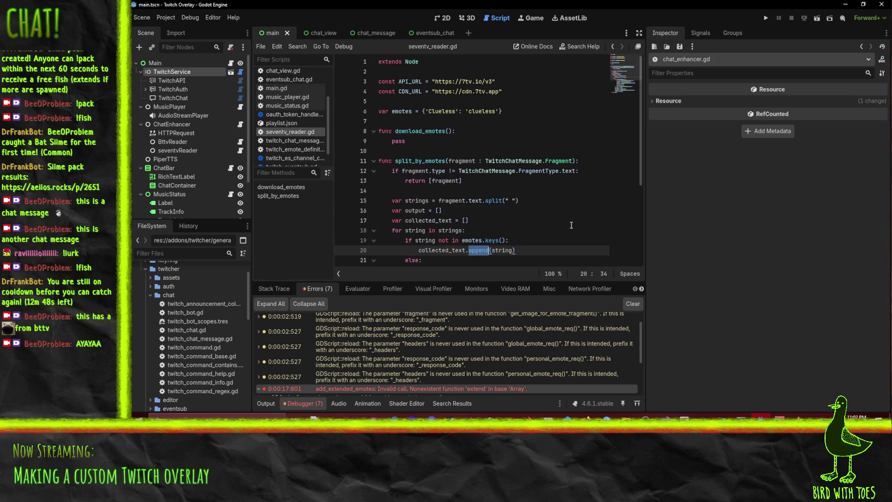
click(561, 201)
key(ctrl+s)
Step: Return to bttv_reader.gd and scroll up to the top of the script
scroll(573, 206, down, 3)
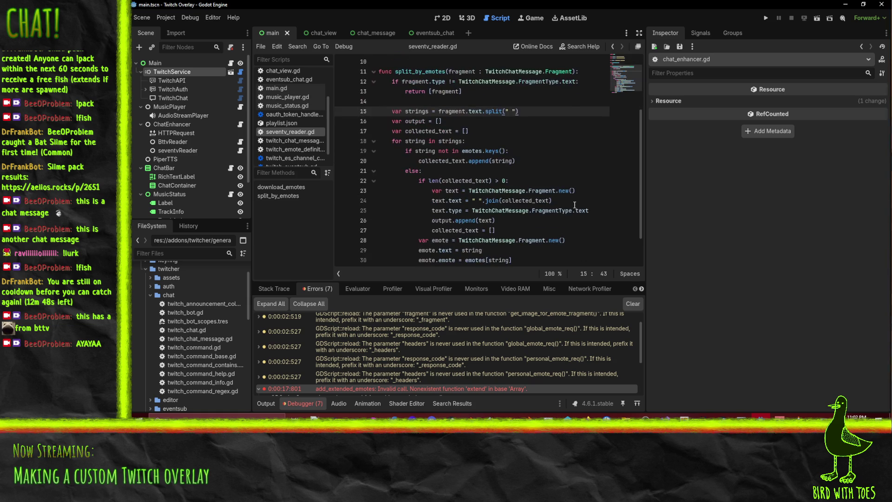
scroll(529, 167, up, 1)
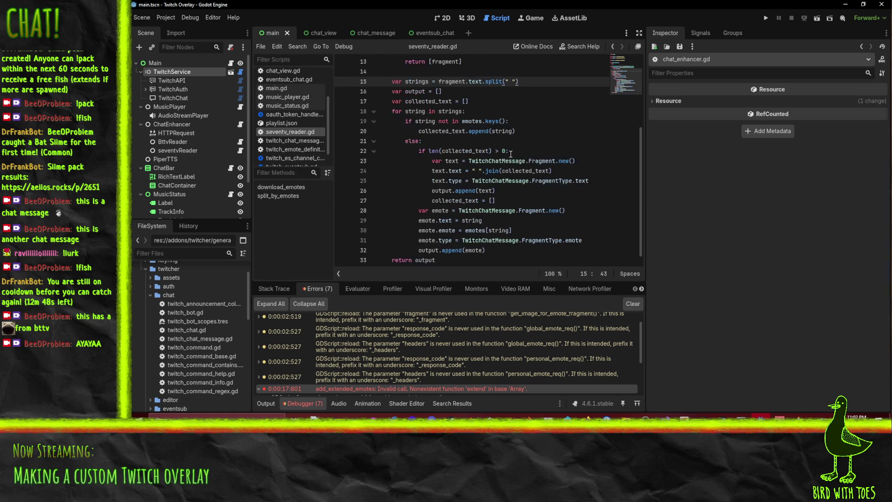
scroll(516, 173, up, 2)
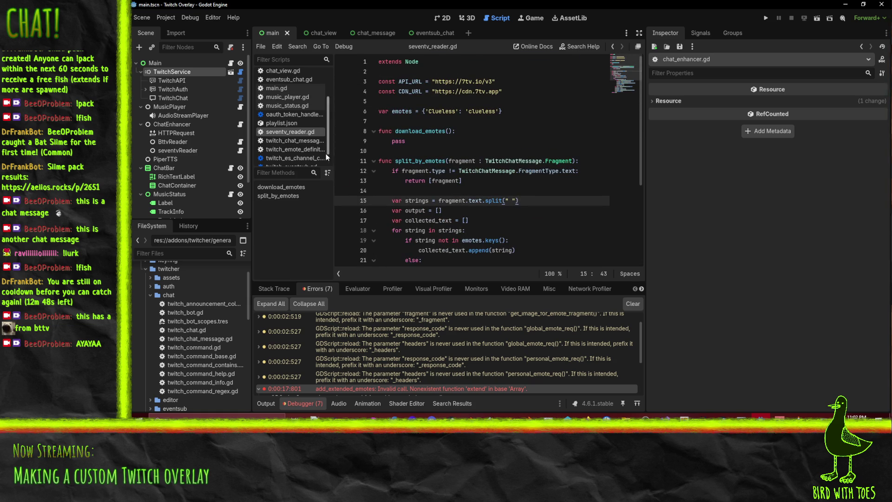
scroll(290, 100, up, 1)
scroll(290, 100, up, 2)
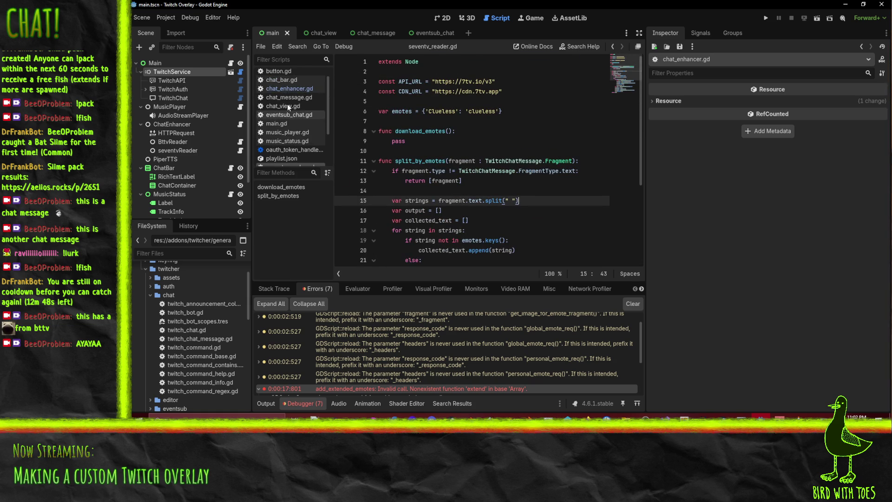
scroll(290, 108, up, 1)
click(294, 74)
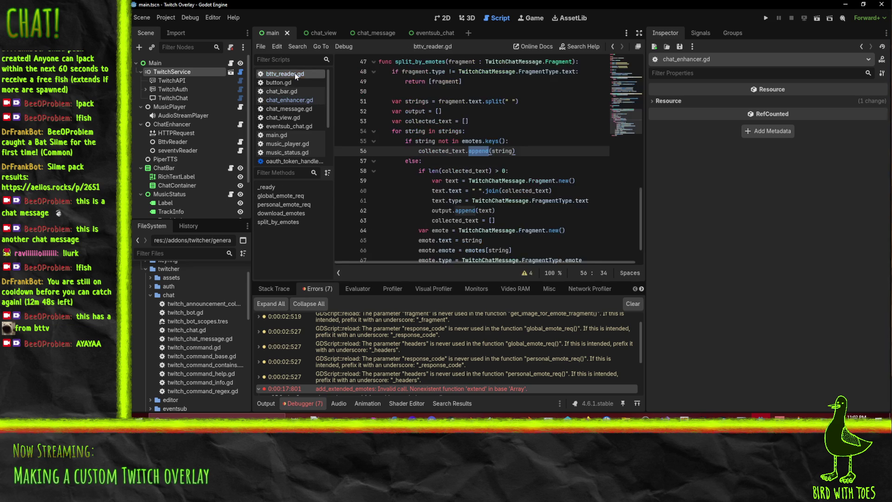
scroll(551, 204, up, 2)
scroll(548, 204, up, 5)
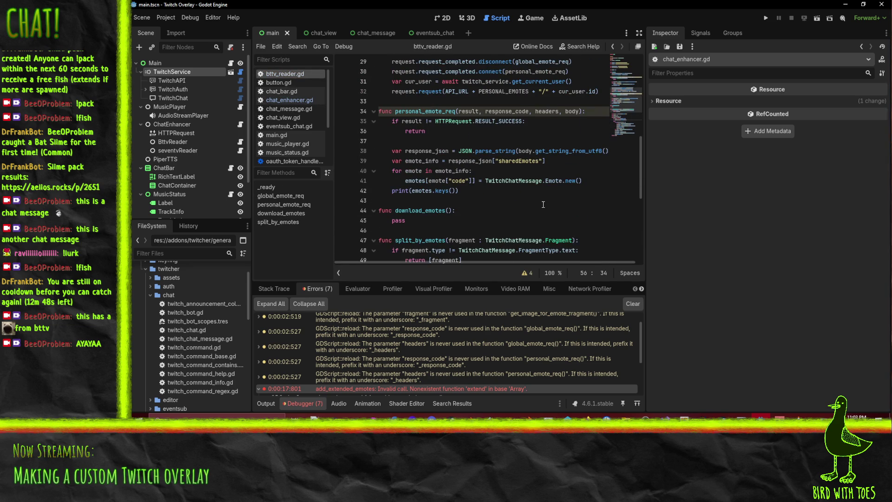
scroll(543, 204, up, 1)
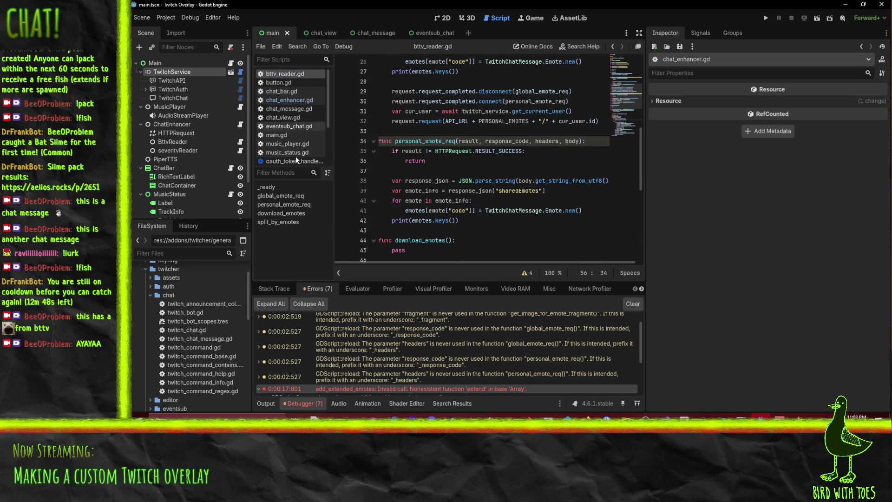
click(282, 103)
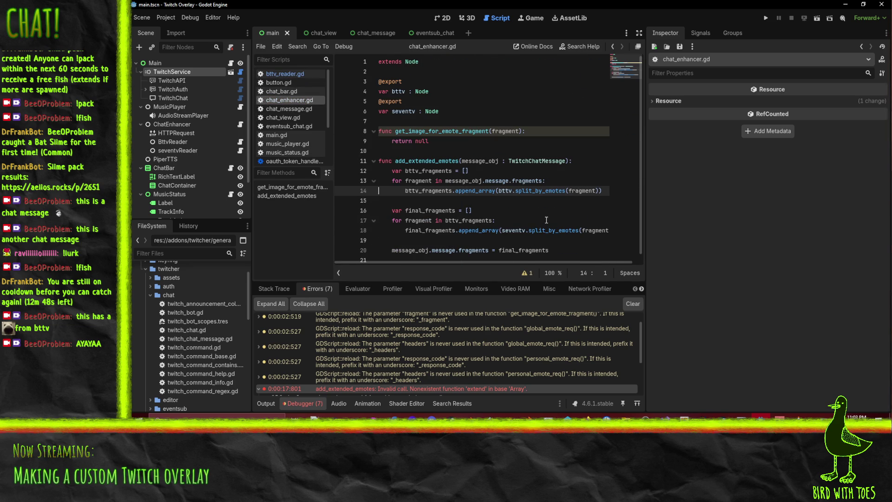
scroll(556, 242, down, 1)
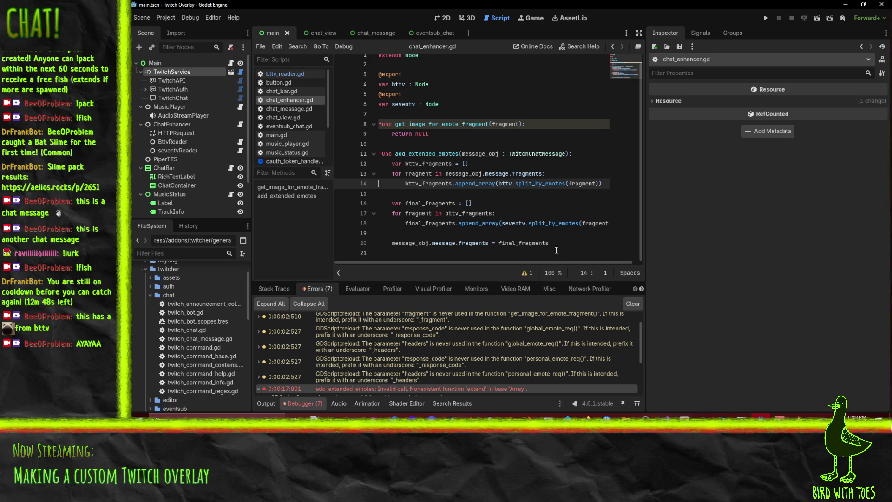
click(410, 227)
click(459, 242)
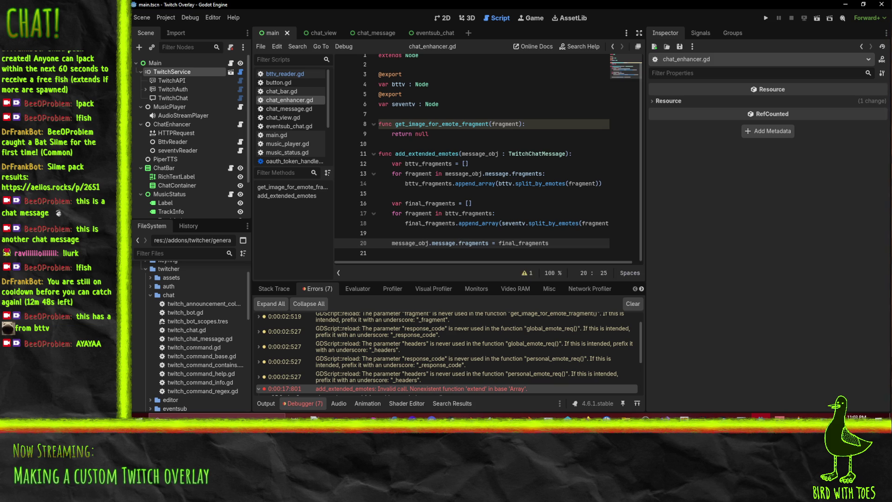
key(alt+Tab)
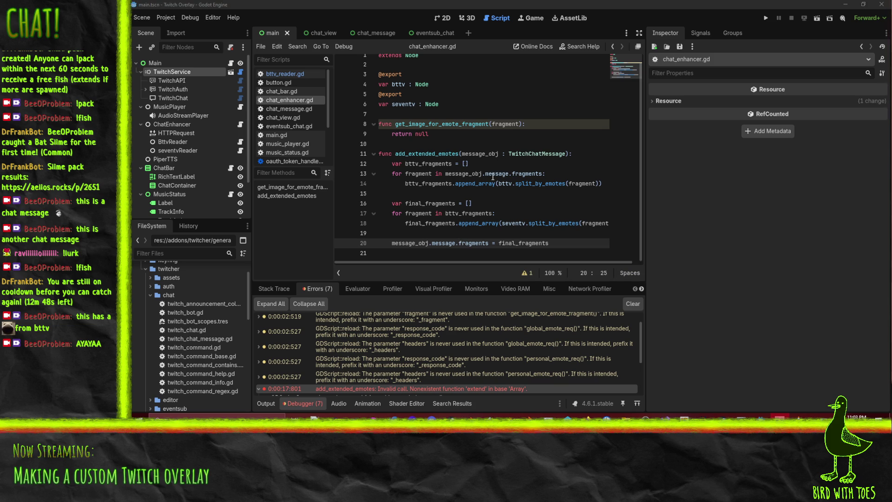
mouse_move(495, 176)
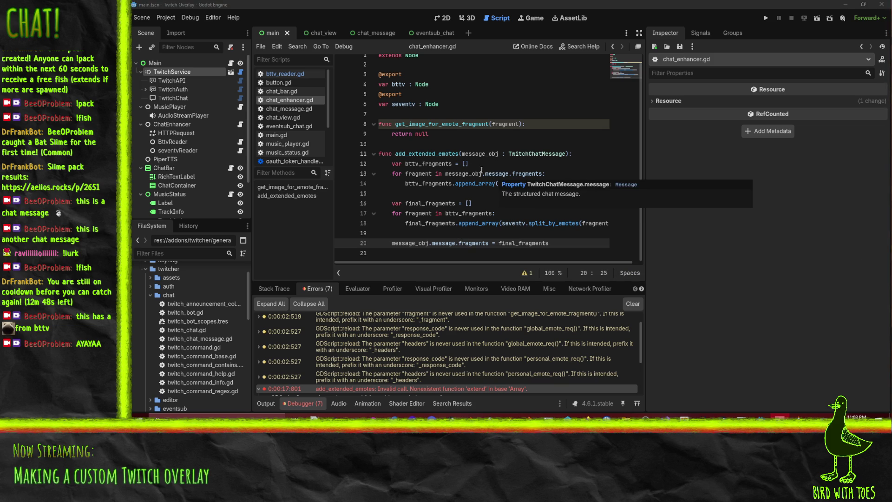
double_click(464, 243)
mouse_move(466, 243)
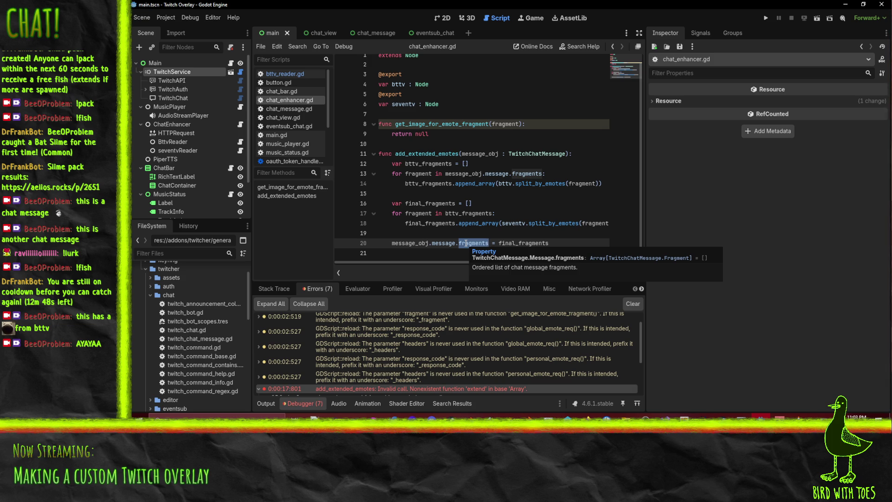
click(569, 245)
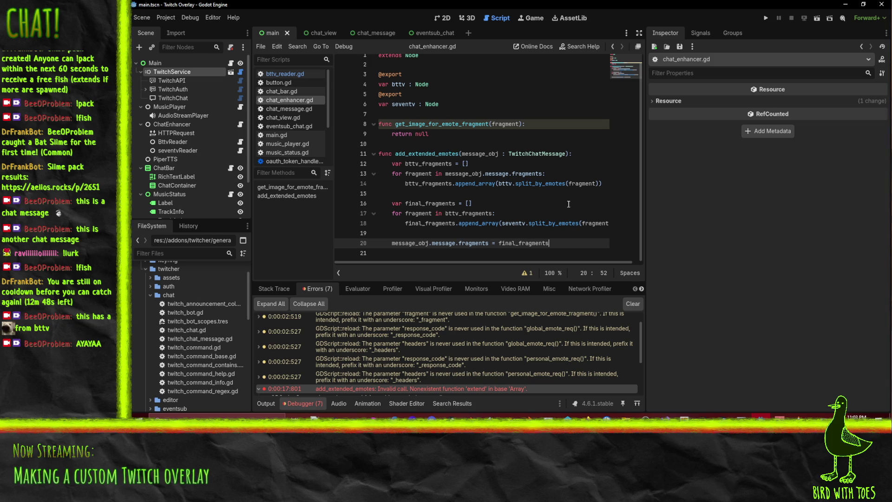
click(533, 211)
click(526, 182)
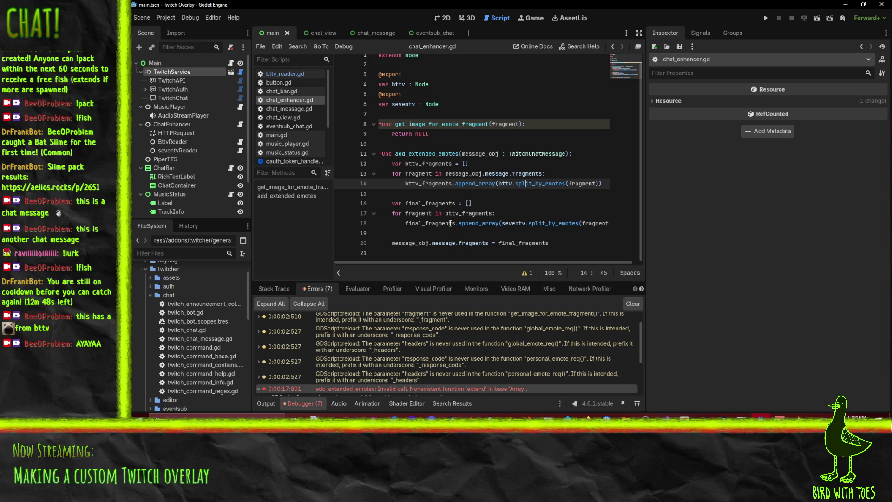
double_click(428, 184)
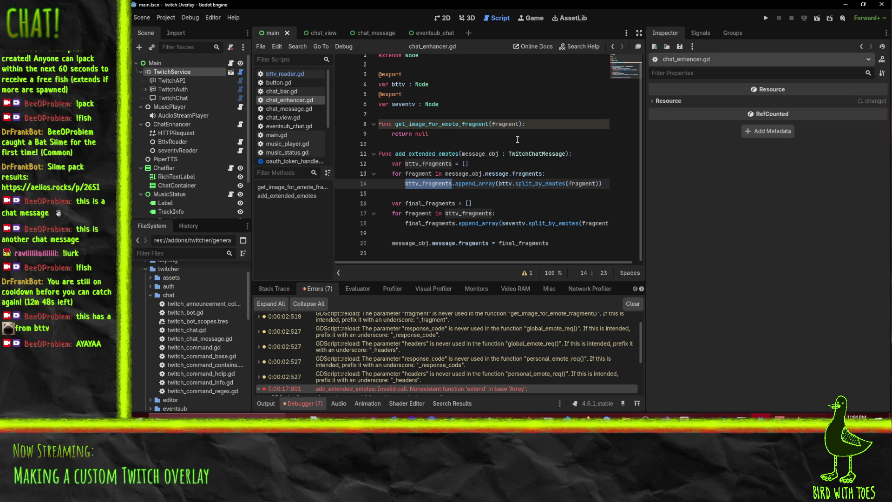
click(408, 239)
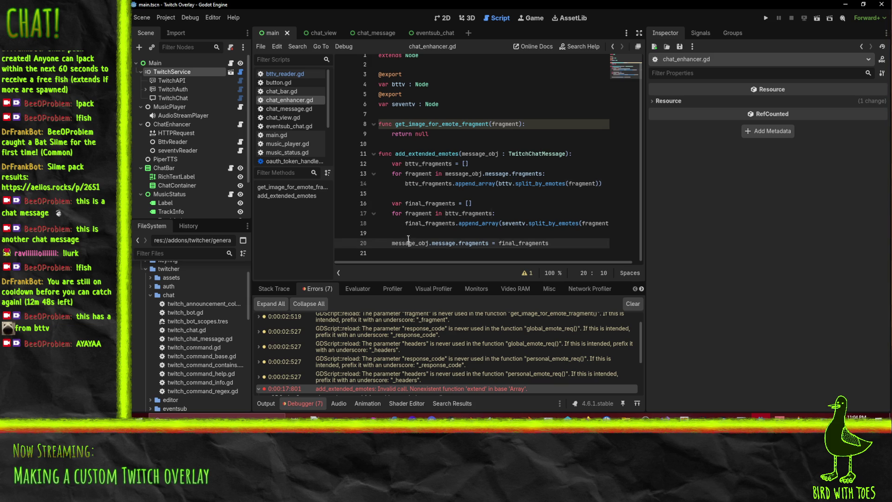
double_click(429, 223)
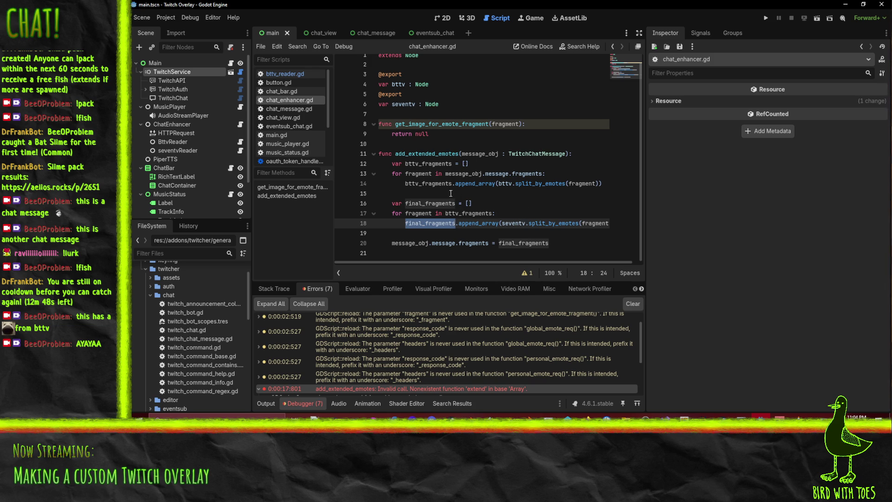
click(544, 183)
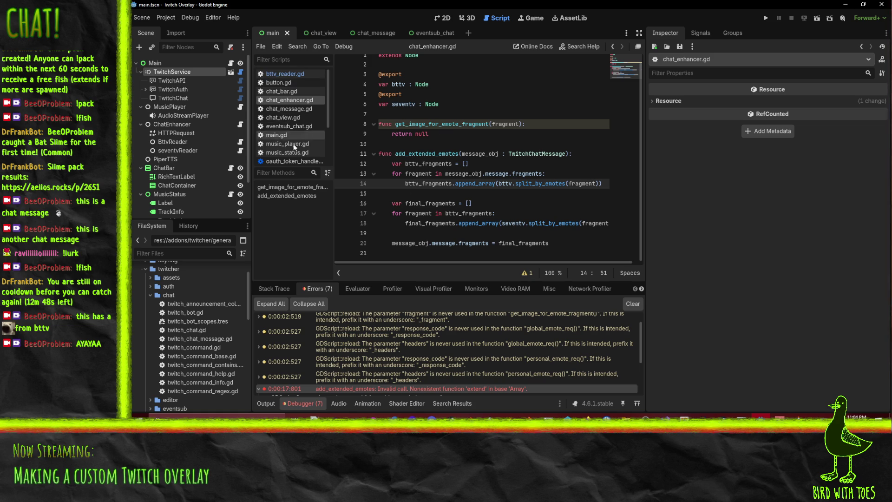
scroll(287, 145, down, 3)
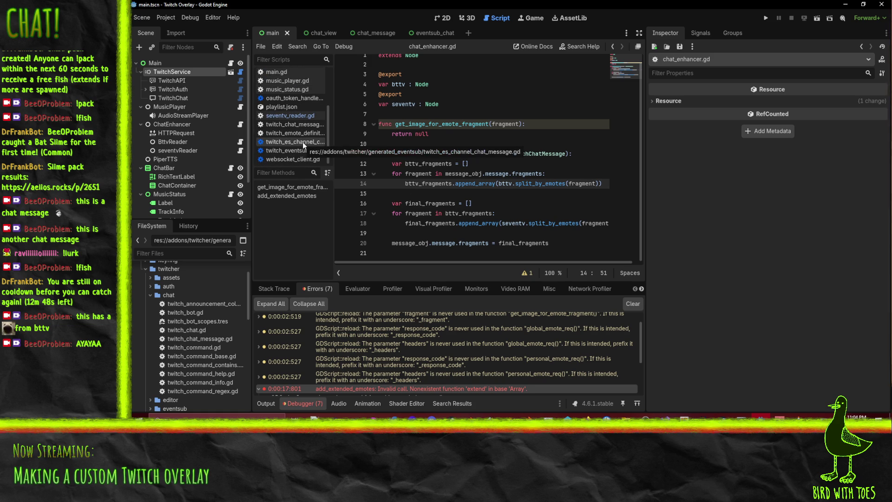
Step: Close twitch_es_channel_chat_message.gd, twitch_eventsub.gd and twitch_emote_definition.gd from the Scripts list context menu
right_click(302, 141)
right_click(286, 140)
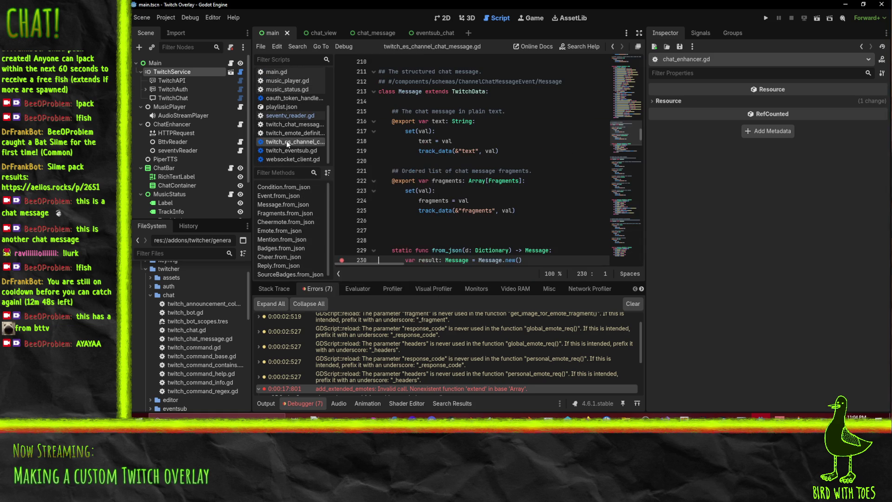
right_click(286, 141)
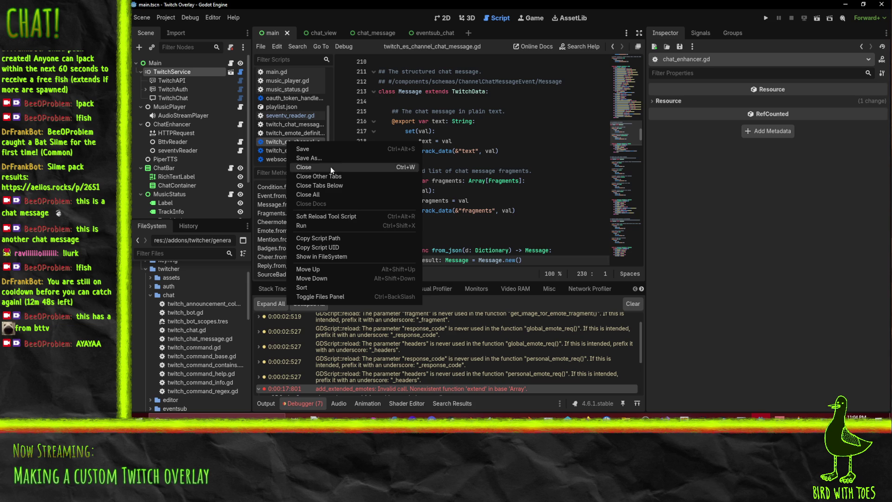
key(Escape)
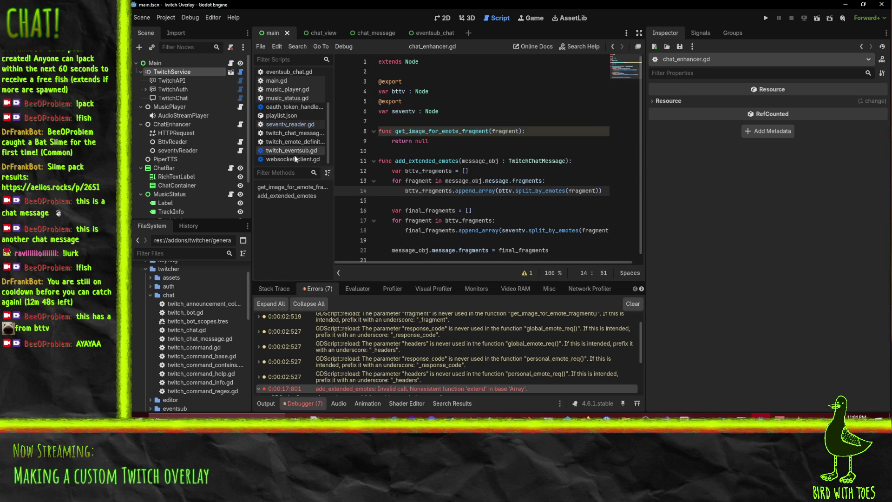
right_click(294, 155)
click(288, 149)
right_click(288, 149)
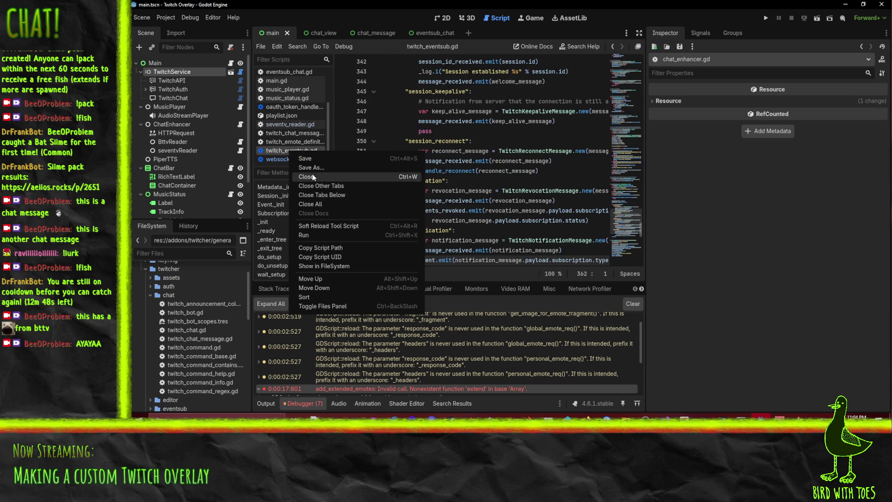
click(313, 176)
right_click(299, 149)
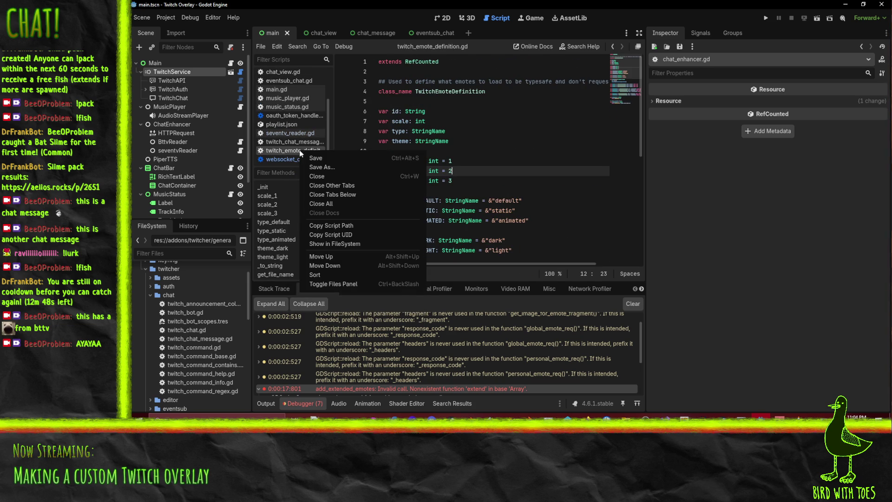
click(325, 176)
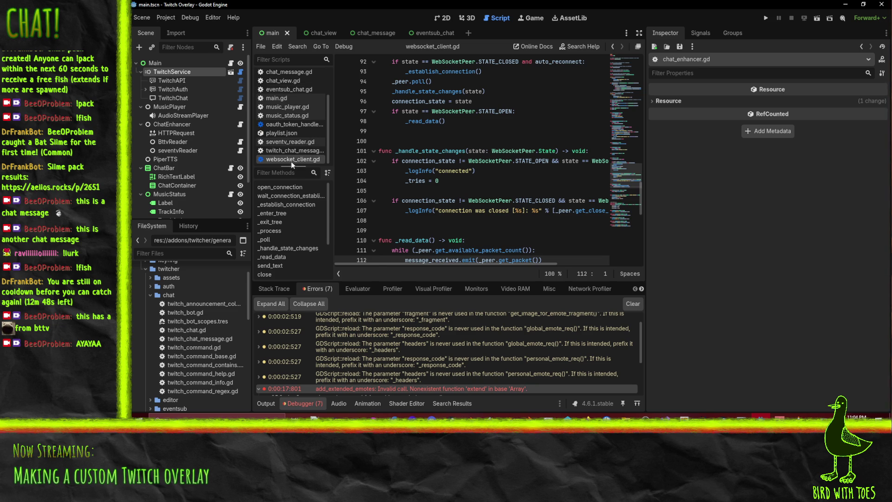
click(294, 150)
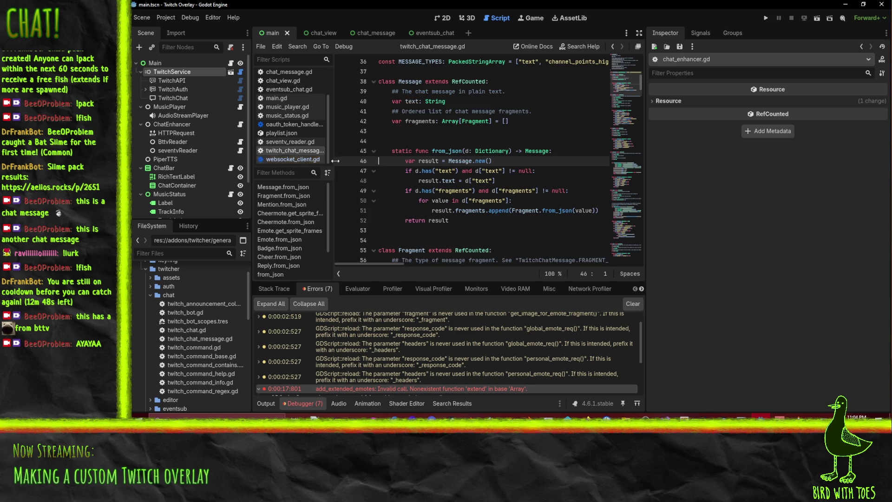
Step: Read Fragment.from_json's text, cheermote, emote and mention parsing lines in twitch_chat_message.gd
scroll(513, 164, down, 8)
scroll(513, 164, up, 5)
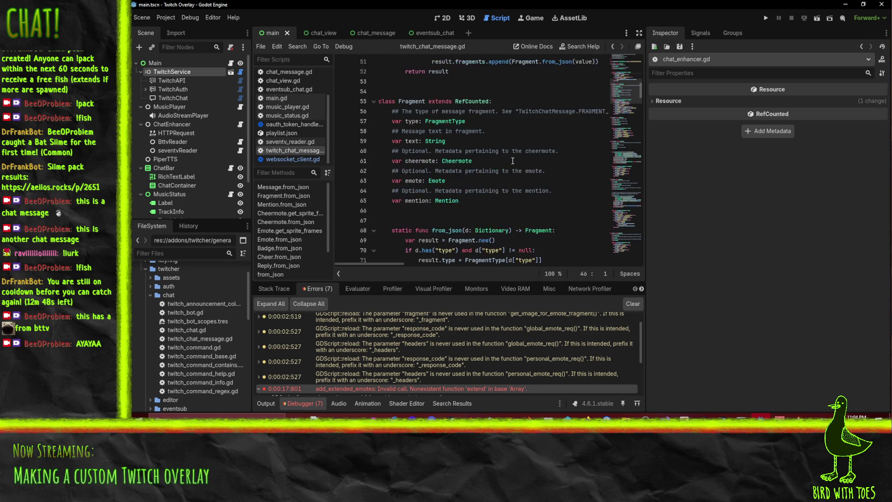
scroll(449, 160, down, 3)
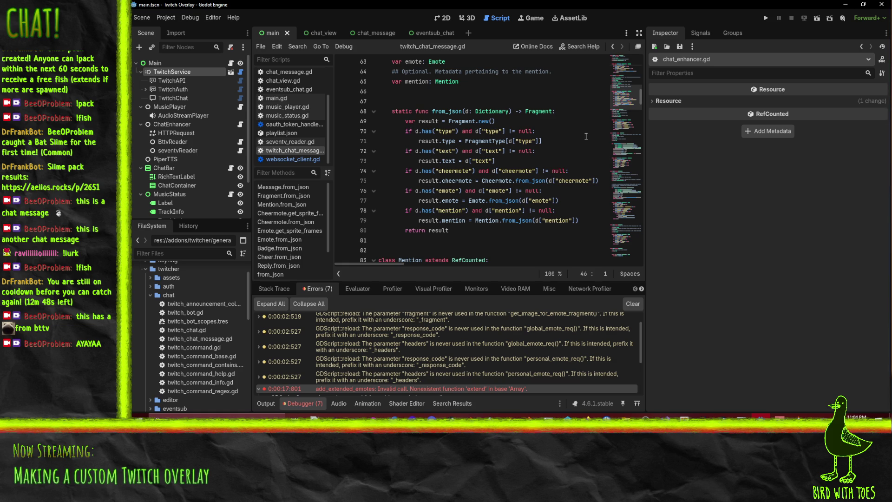
click(503, 151)
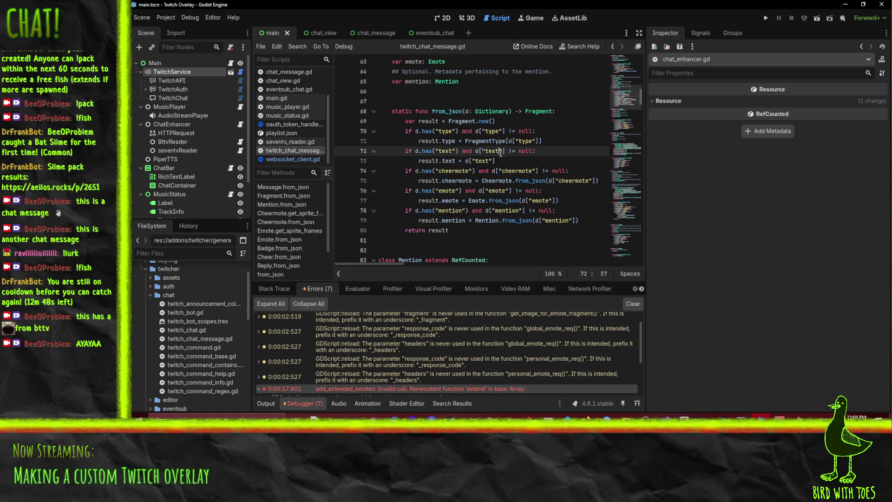
click(507, 163)
click(524, 181)
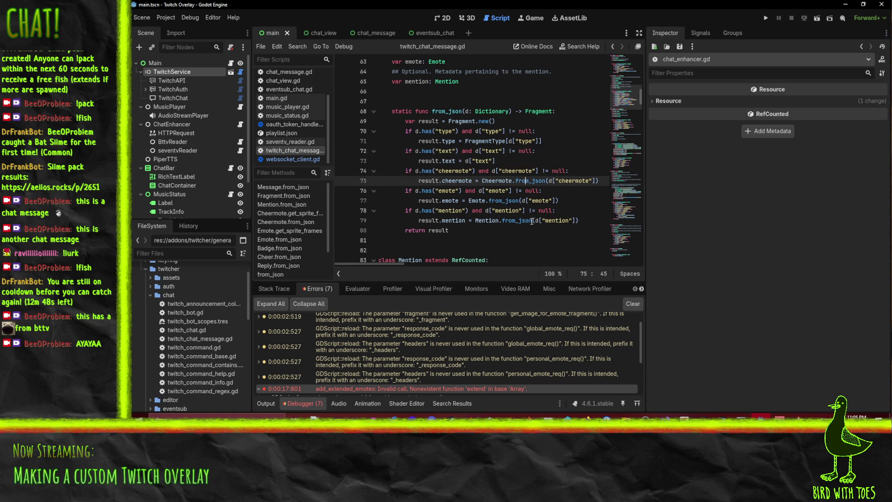
click(518, 190)
click(508, 220)
Step: Scroll down to class Emote with its id, emote_set_id, owner_id and format fields
scroll(508, 220, down, 4)
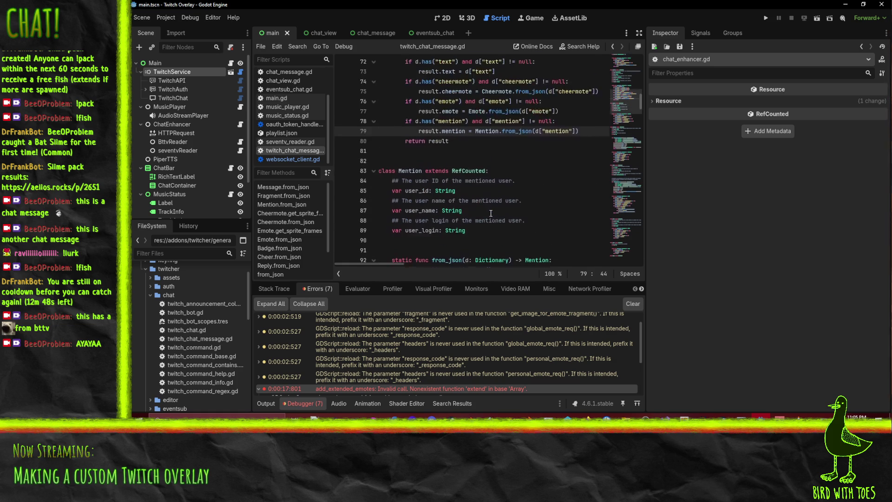
scroll(392, 70, down, 3)
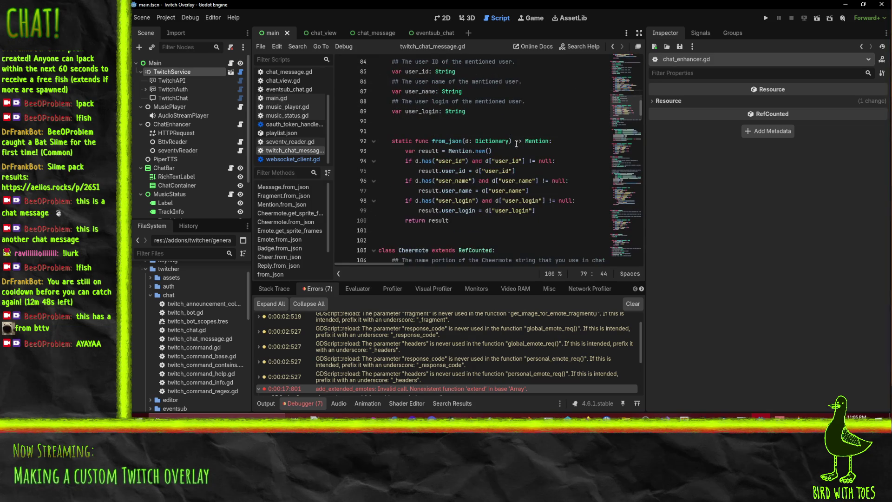
scroll(527, 114, up, 2)
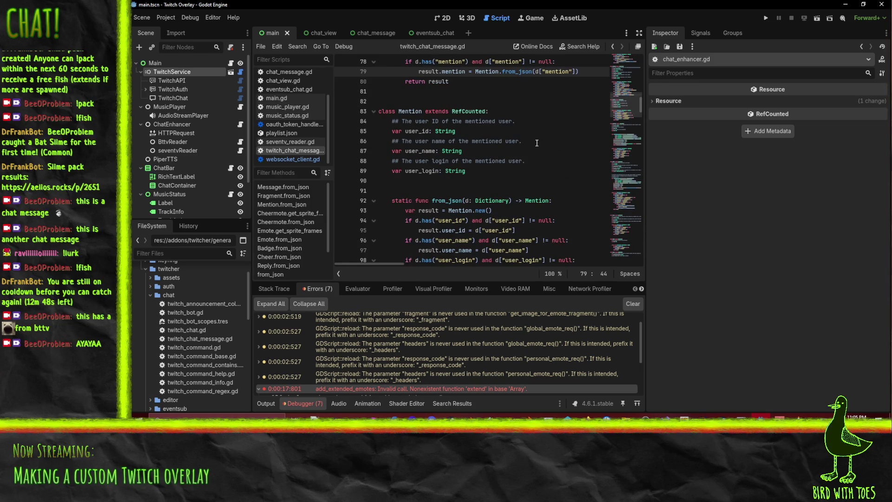
scroll(539, 139, down, 5)
scroll(540, 140, down, 5)
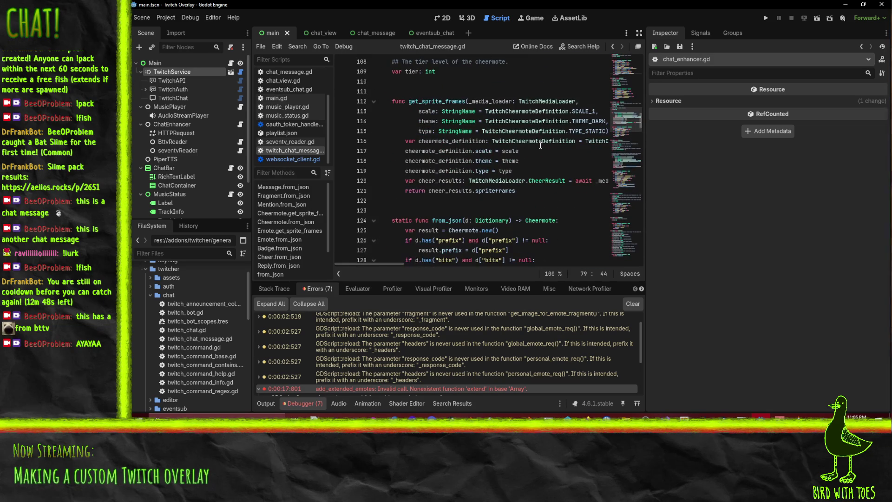
scroll(547, 128, up, 3)
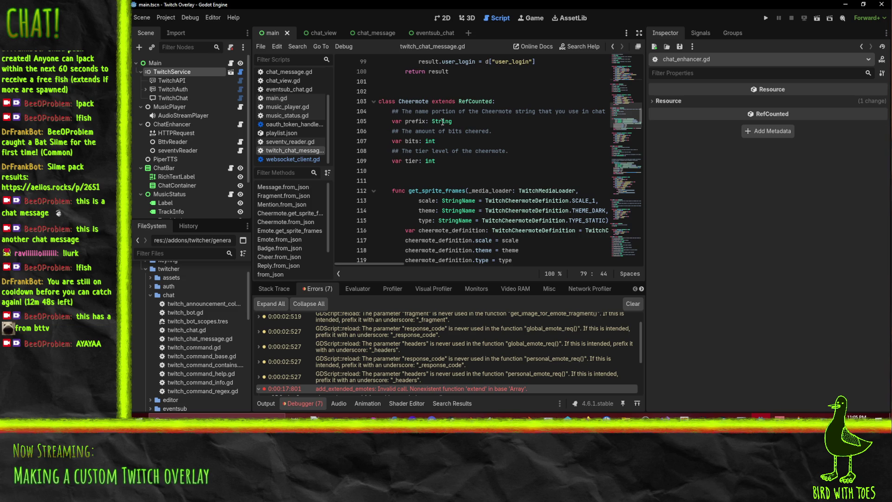
scroll(538, 141, down, 10)
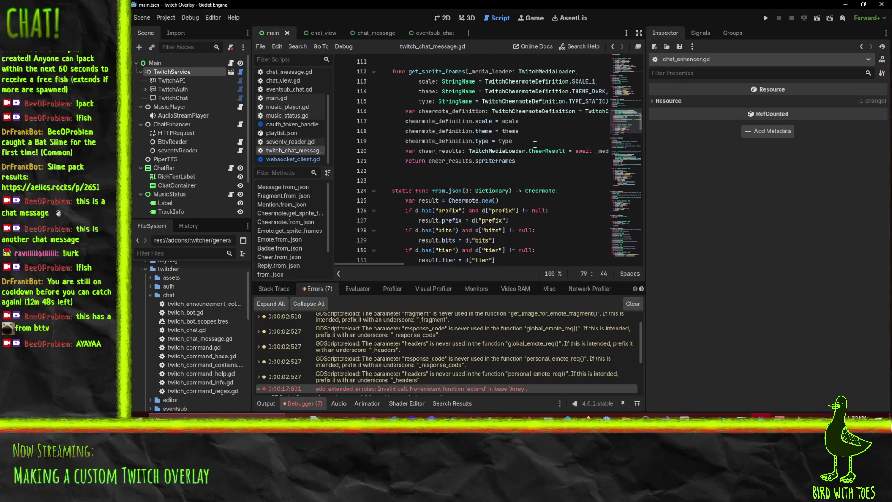
scroll(565, 108, up, 8)
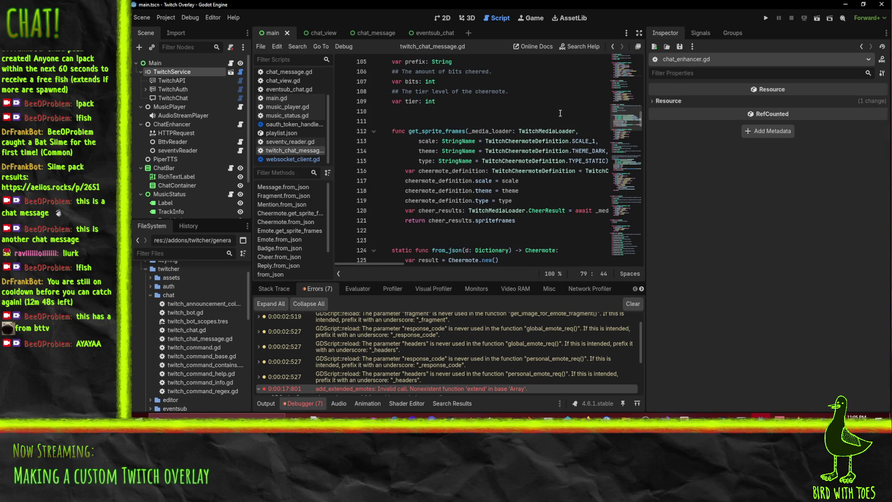
scroll(558, 115, down, 7)
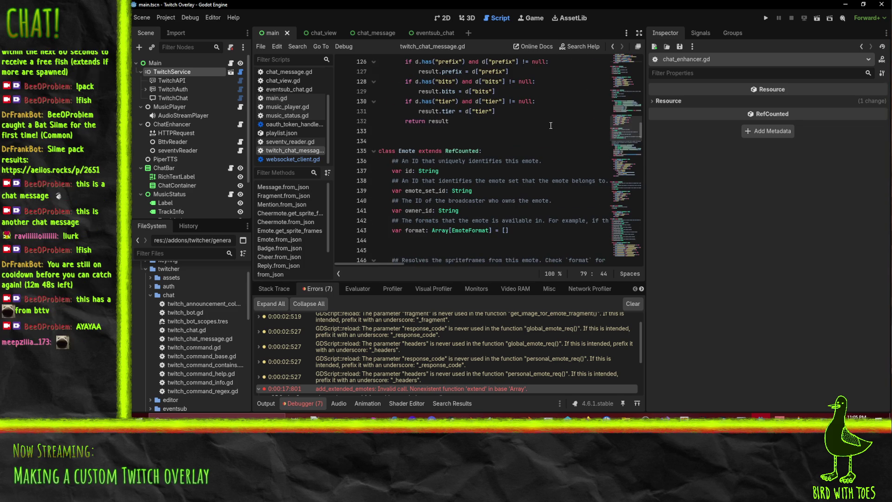
scroll(554, 120, down, 1)
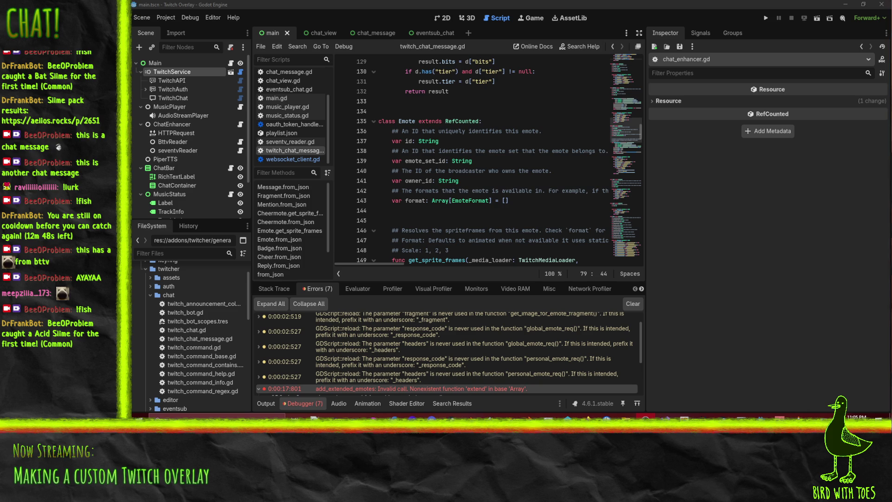
key(super+d)
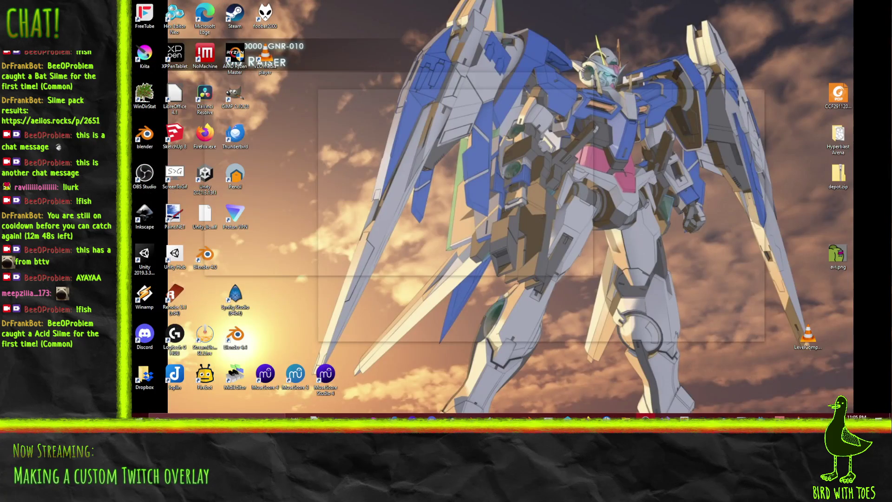
key(super+d)
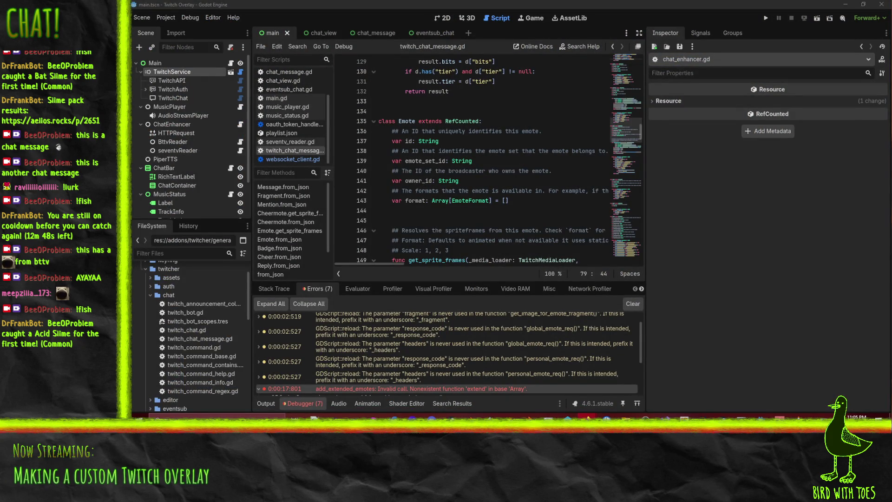
drag(723, 229, 467, 54)
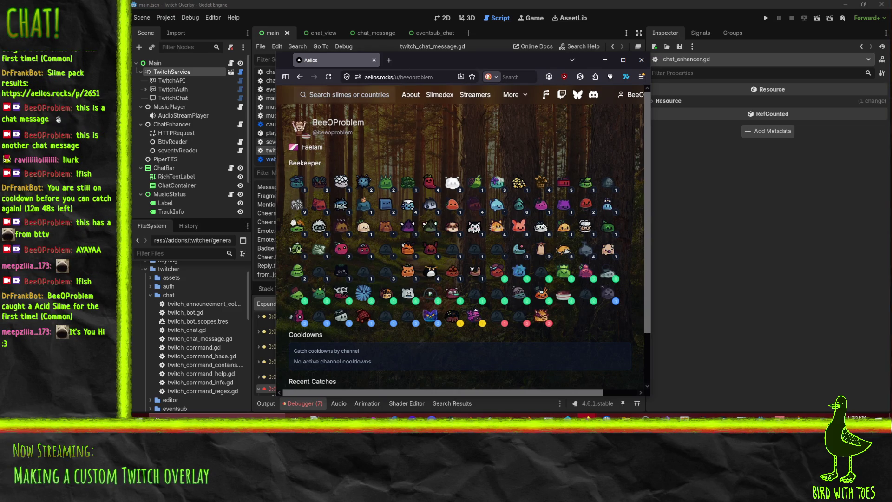
key(alt+Tab)
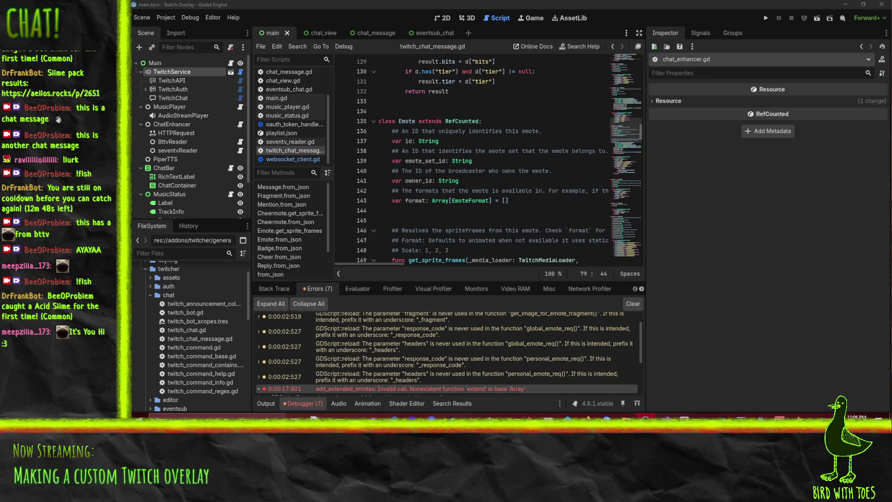
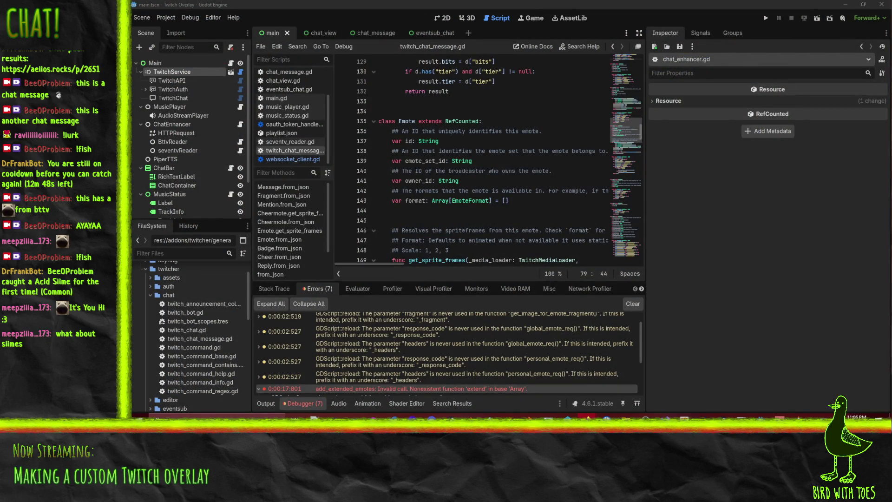
Step: Move the Firefox aelios.rocks slime profile page over the Godot editor, then hide the browser
drag(693, 126, 439, 51)
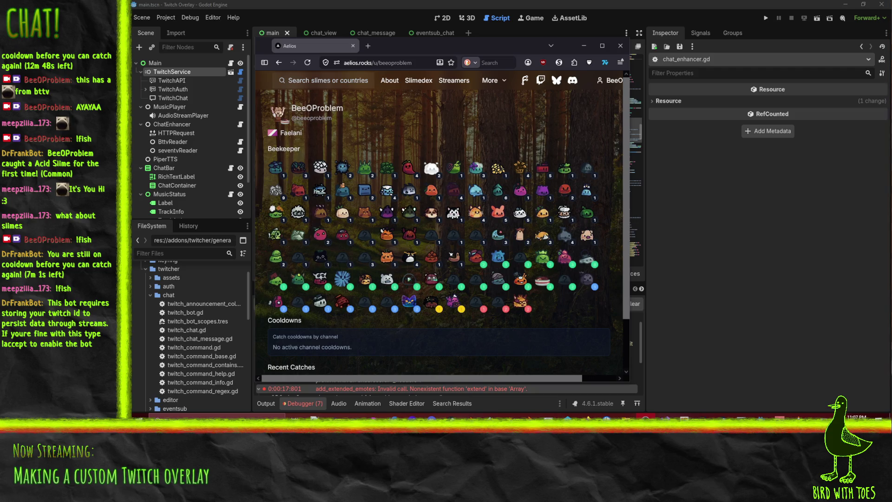
mouse_move(456, 219)
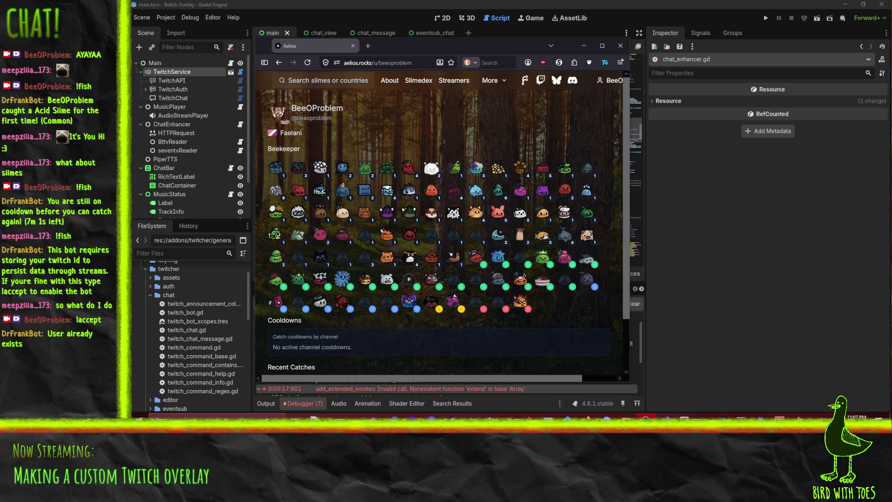
click(583, 46)
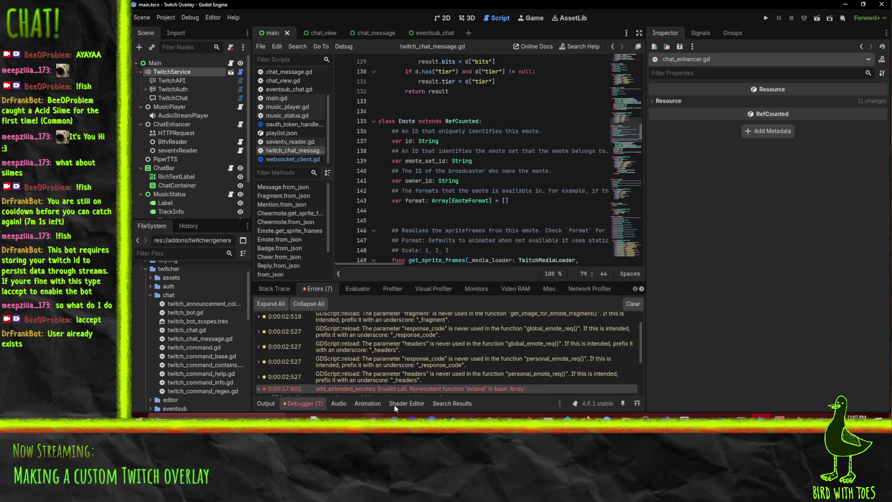
Step: Scroll to the Emote class in twitch_chat_message.gd and select its class name
scroll(514, 177, down, 4)
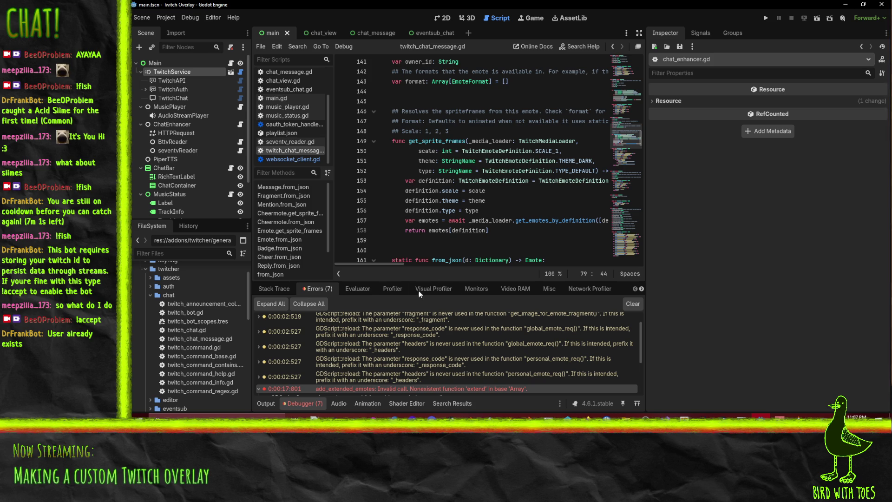
mouse_move(471, 190)
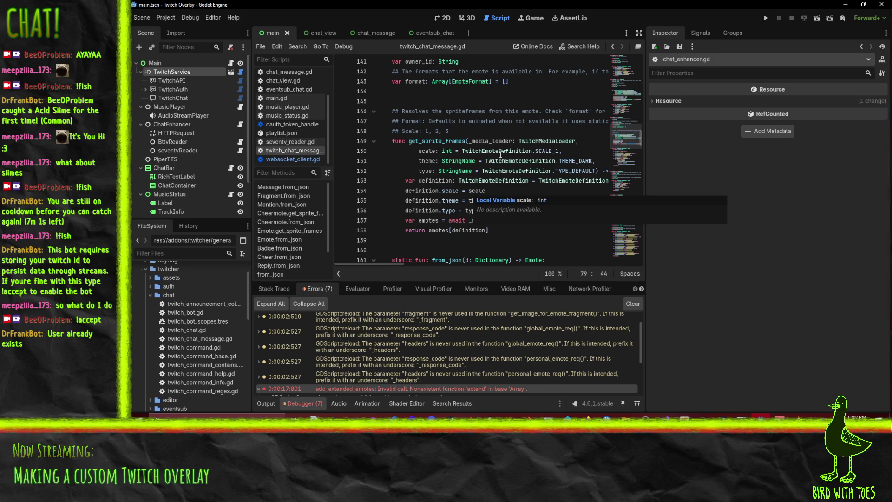
click(536, 202)
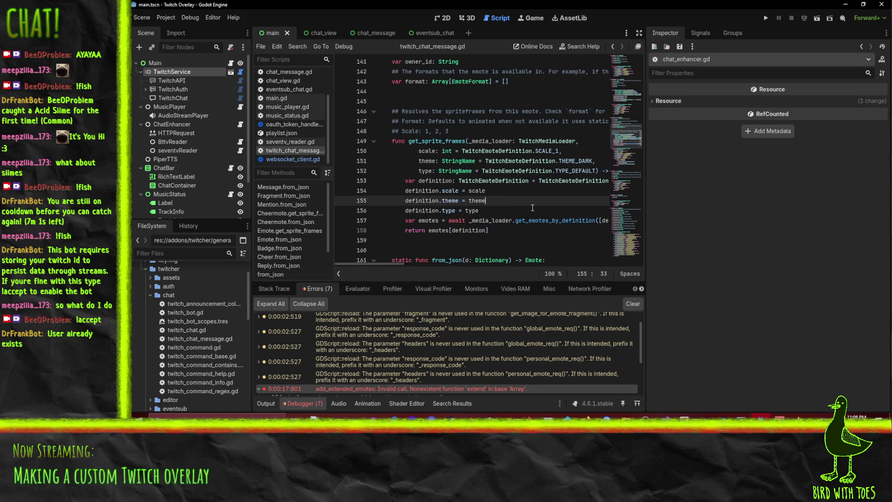
scroll(445, 141, down, 4)
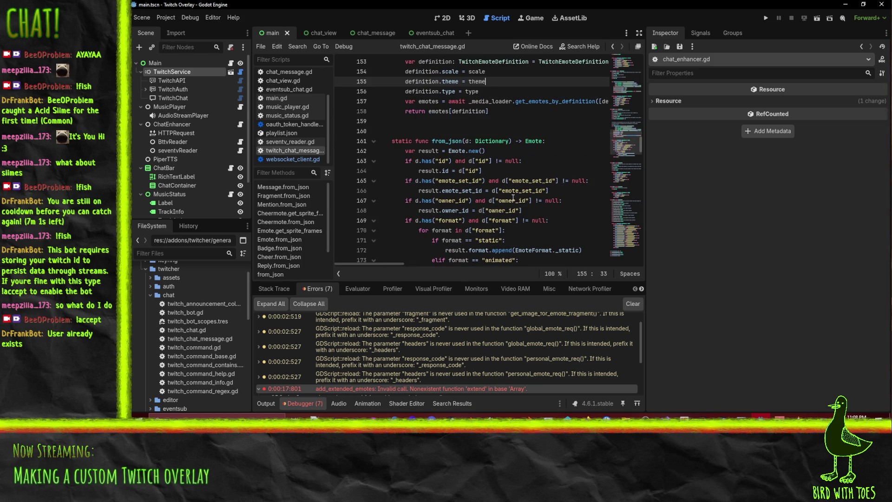
scroll(504, 194, up, 7)
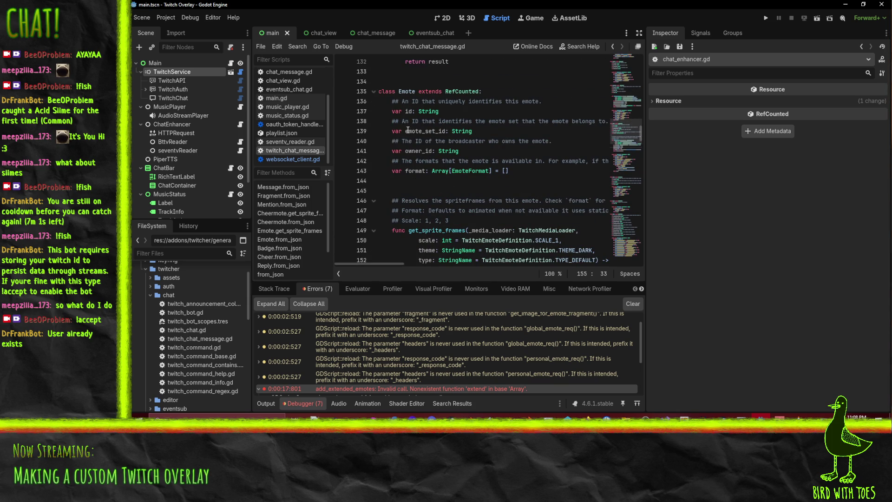
double_click(403, 91)
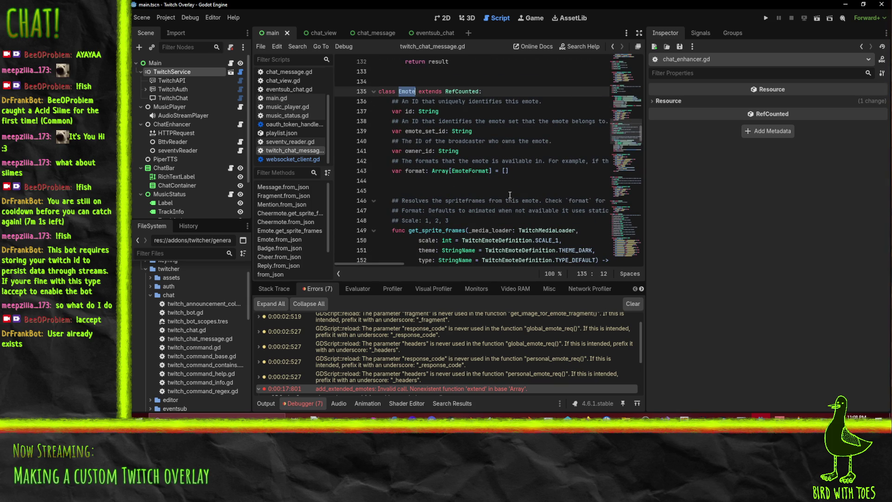
Step: Select the body of the get_sprite_frames function to review it
scroll(508, 192, down, 1)
click(473, 201)
scroll(483, 202, down, 3)
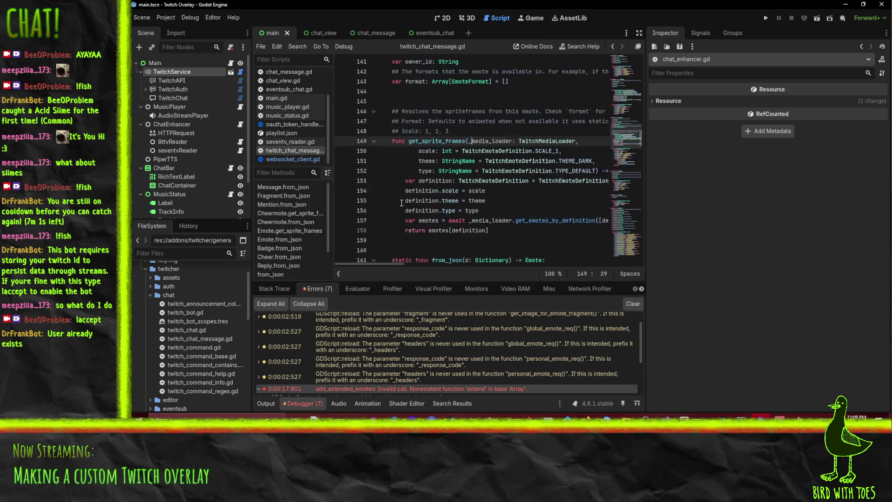
mouse_move(511, 205)
mouse_down()
mouse_move(395, 171)
mouse_move(367, 122)
mouse_move(351, 115)
mouse_up()
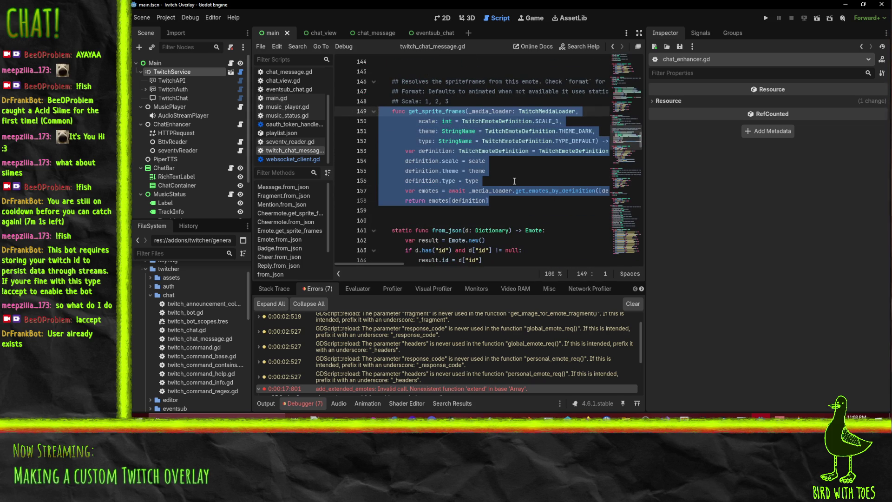
scroll(497, 144, down, 6)
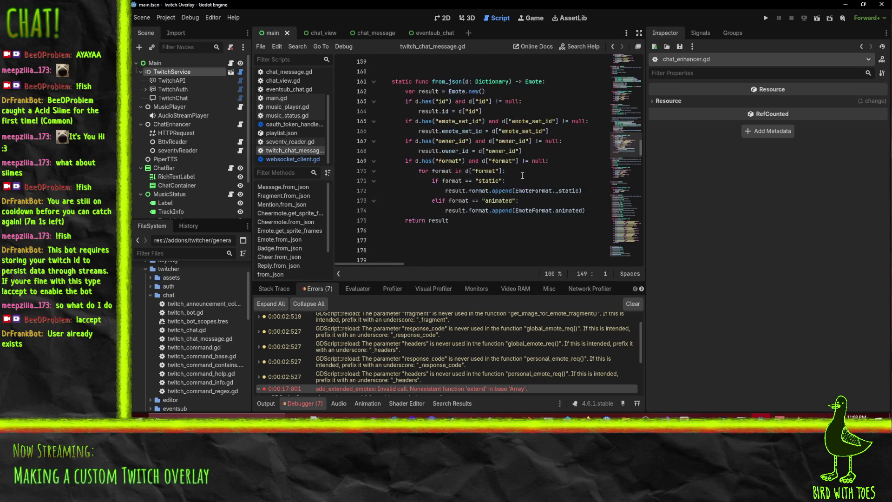
scroll(525, 192, up, 7)
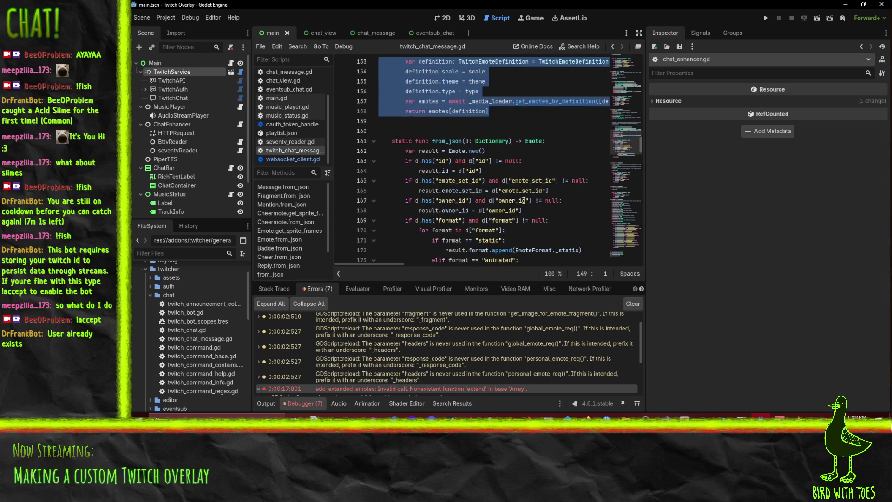
scroll(526, 201, up, 4)
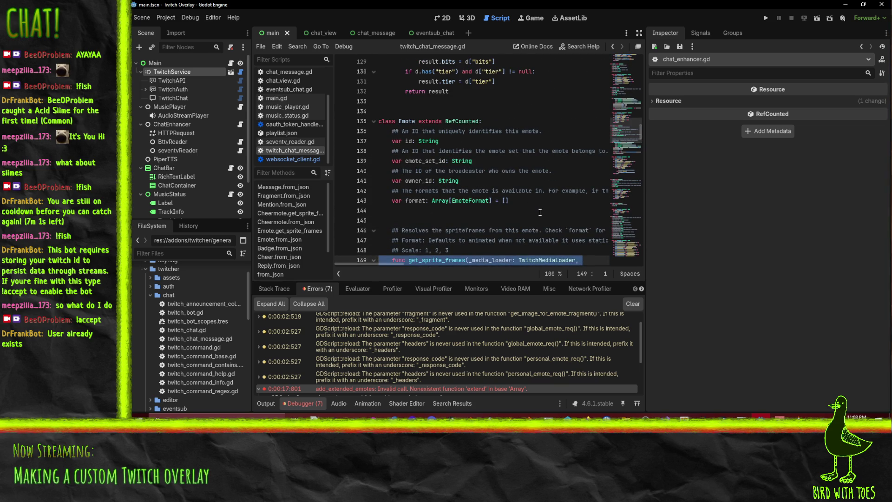
Step: Review the Emote field declarations, including id, emote_set_id and owner_id
click(527, 191)
key(End)
key(Home)
key(Home)
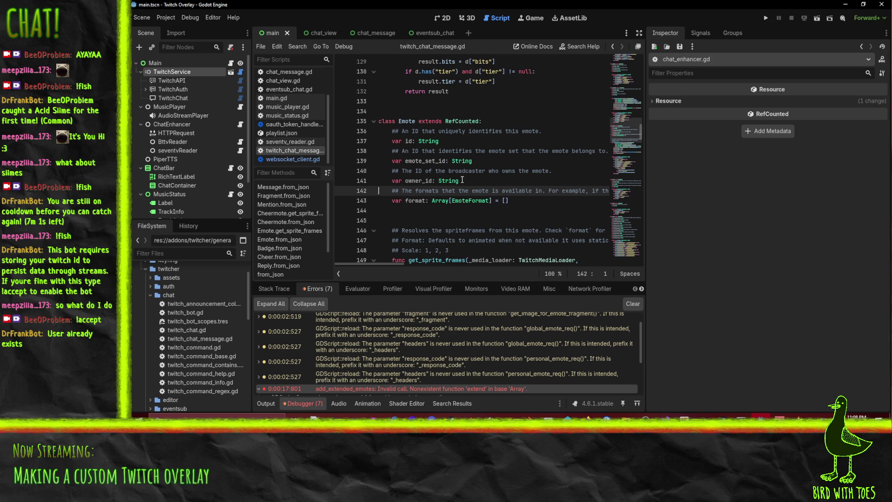
click(410, 140)
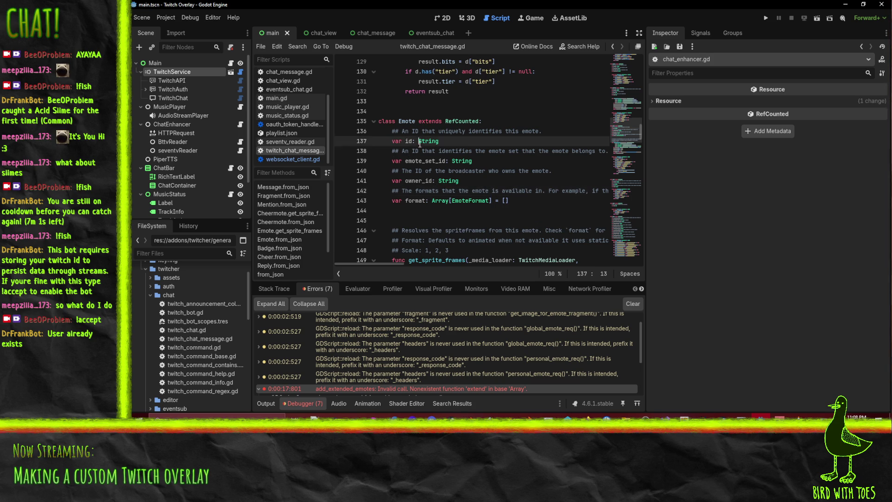
click(433, 162)
click(496, 149)
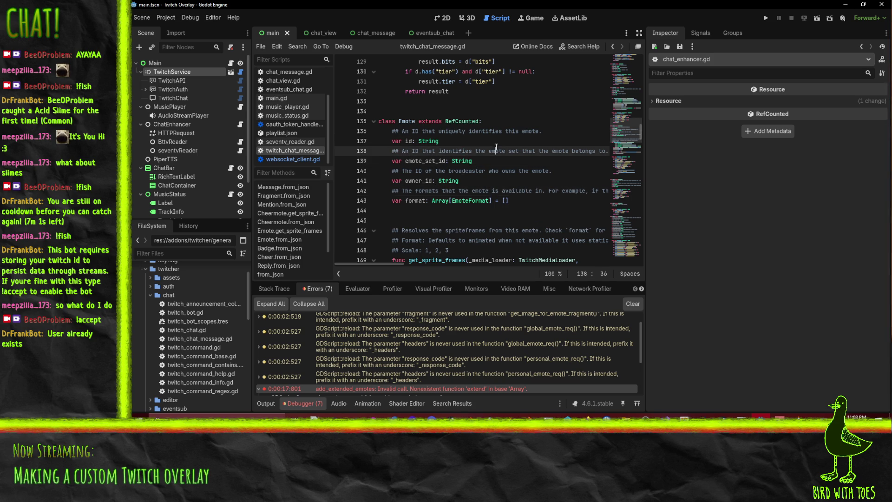
key(Home)
key(Home)
click(485, 182)
Step: Select the Emote field declarations on lines 137–143
scroll(498, 201, down, 1)
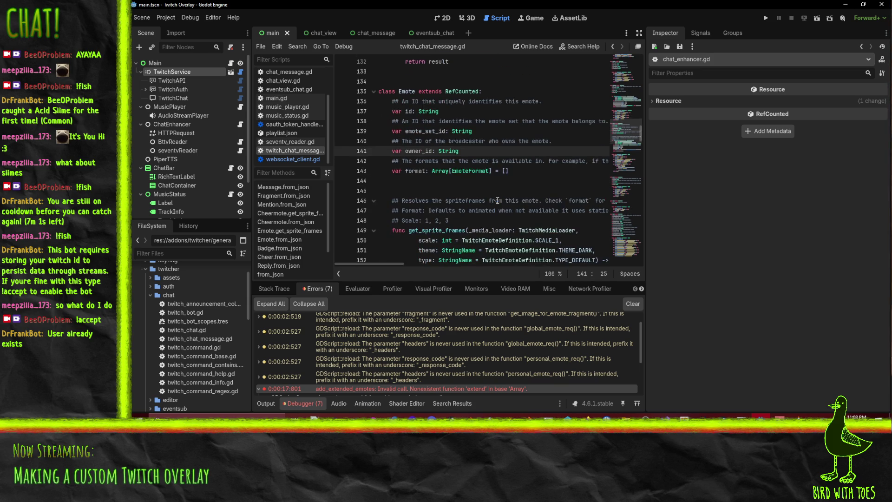
click(489, 170)
key(End)
key(shift+Up)
key(shift+Up)
key(shift+Up)
key(shift+Home)
key(shift+Home)
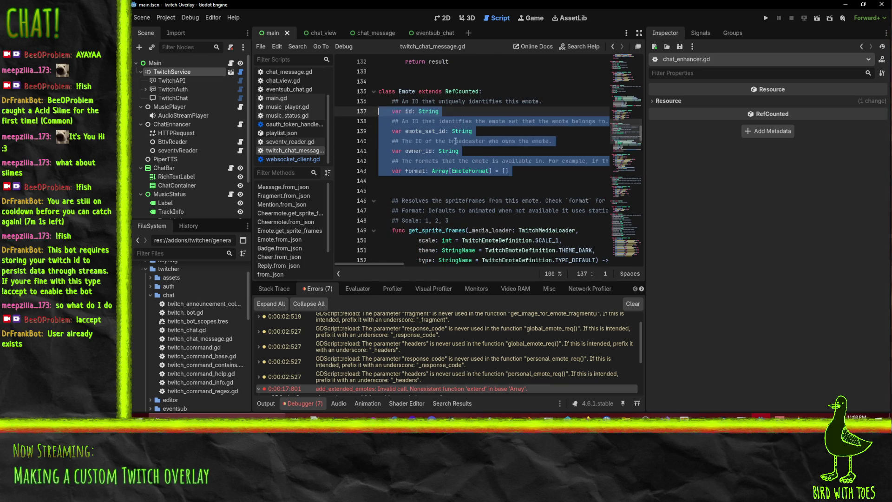
Step: Check TwitchEmoteDefinition on line 153, then run the overlay project
scroll(426, 175, down, 4)
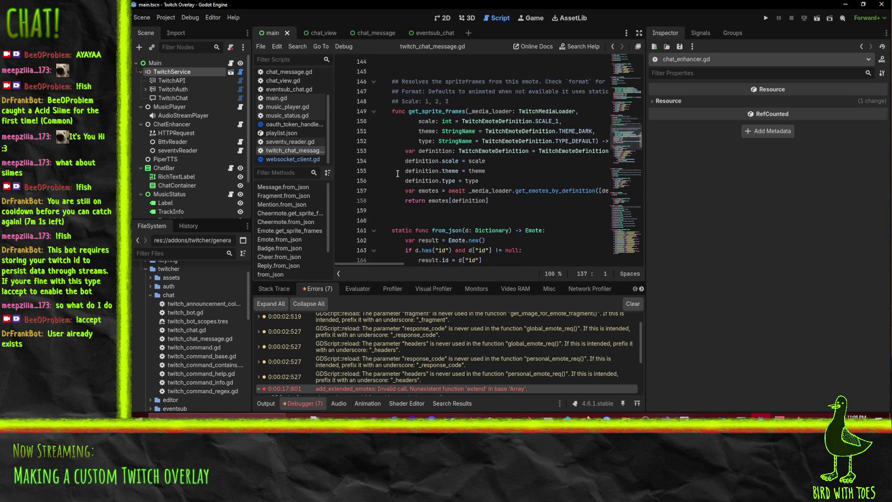
scroll(399, 175, up, 2)
scroll(438, 198, down, 2)
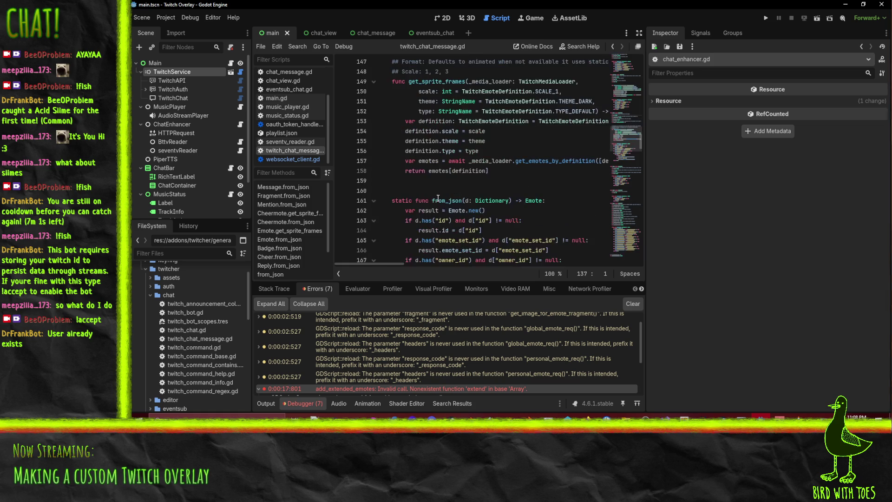
scroll(437, 198, up, 2)
drag(492, 230, 318, 130)
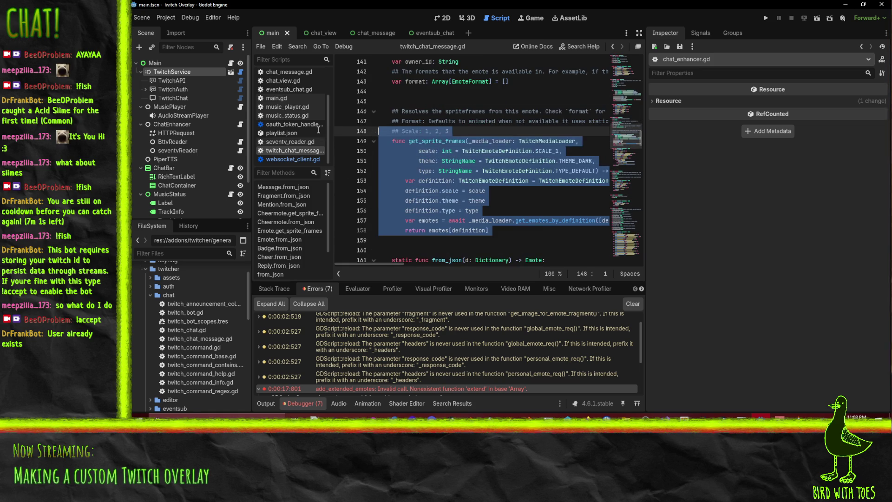
click(470, 181)
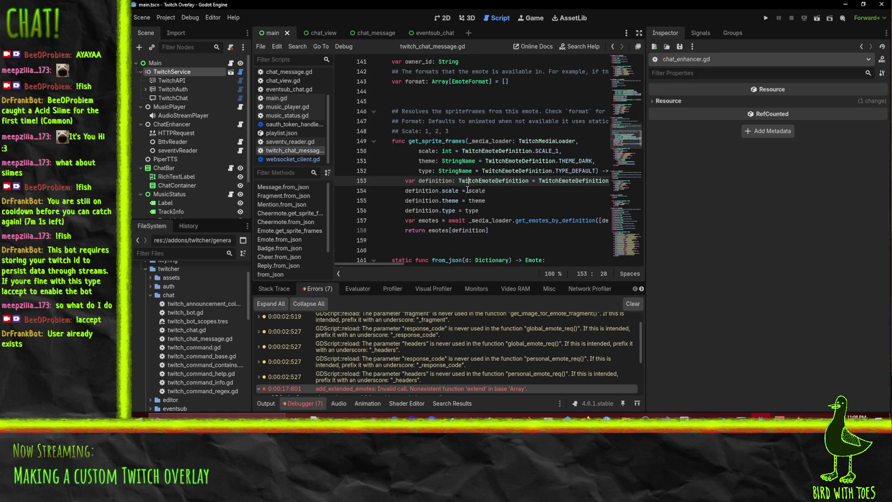
scroll(466, 190, up, 1)
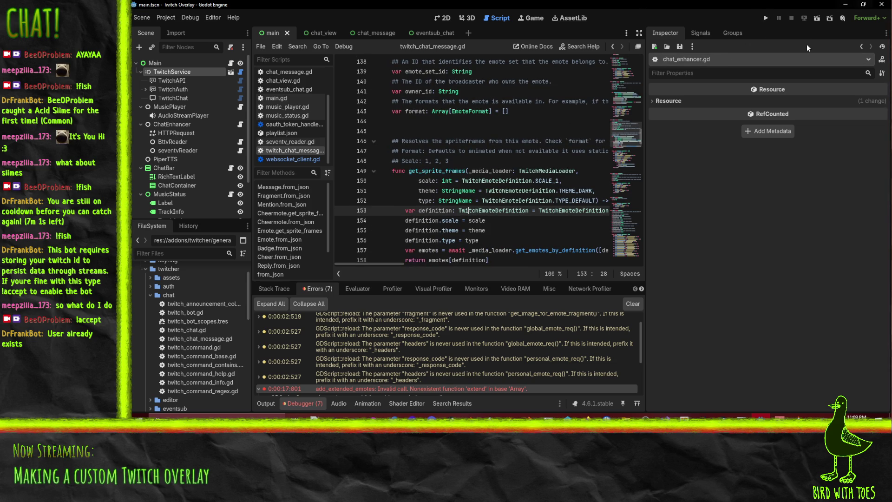
click(763, 16)
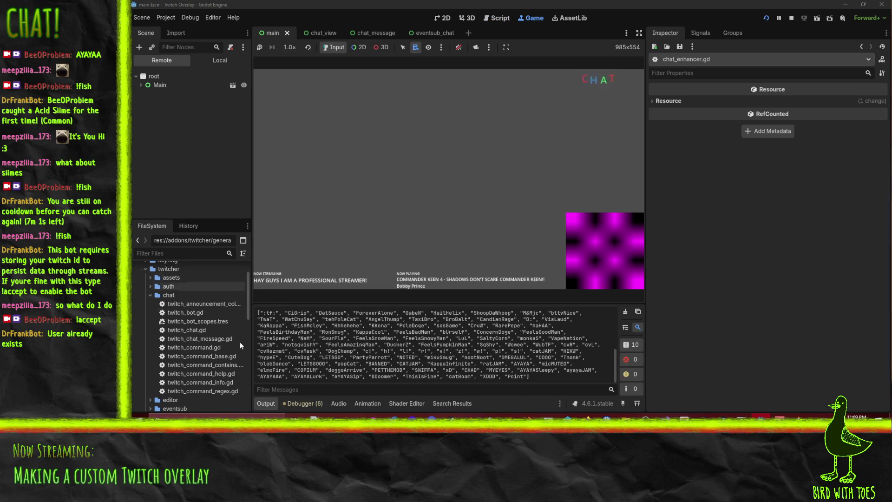
Step: Read the loaded emote names printed in the Output log while the overlay runs
mouse_move(540, 378)
mouse_down()
mouse_move(418, 369)
mouse_move(257, 325)
mouse_up()
click(476, 81)
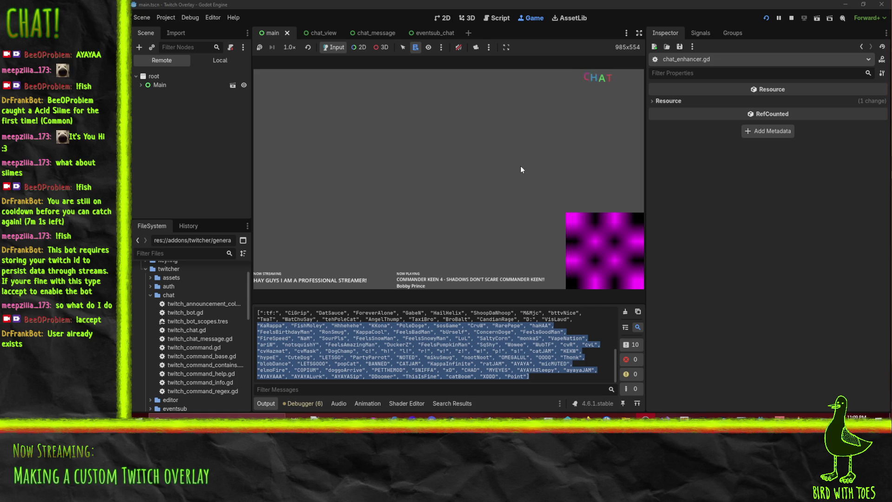
click(467, 342)
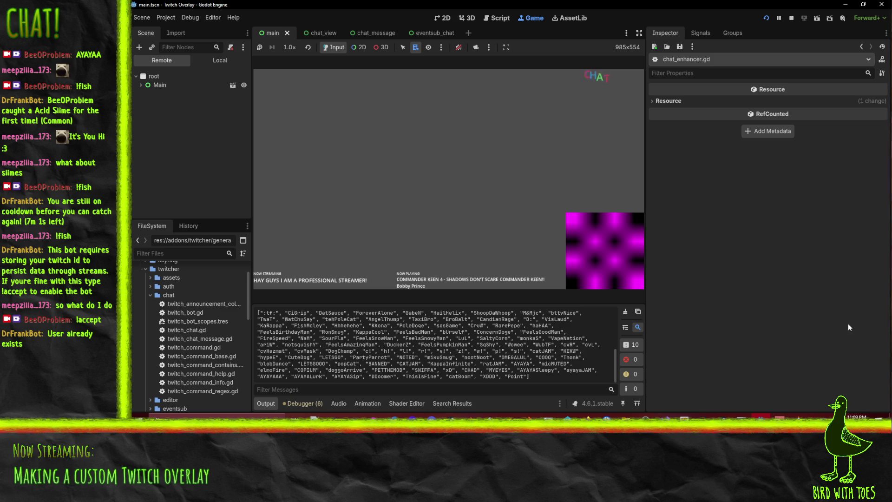
key(alt+Tab)
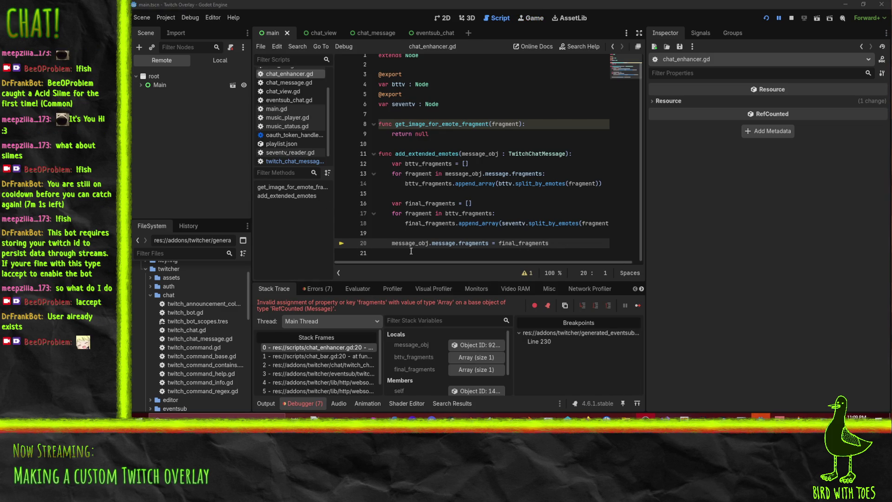
Step: Type ': Array[Fragment]' after final_fragments on line 16
mouse_move(422, 246)
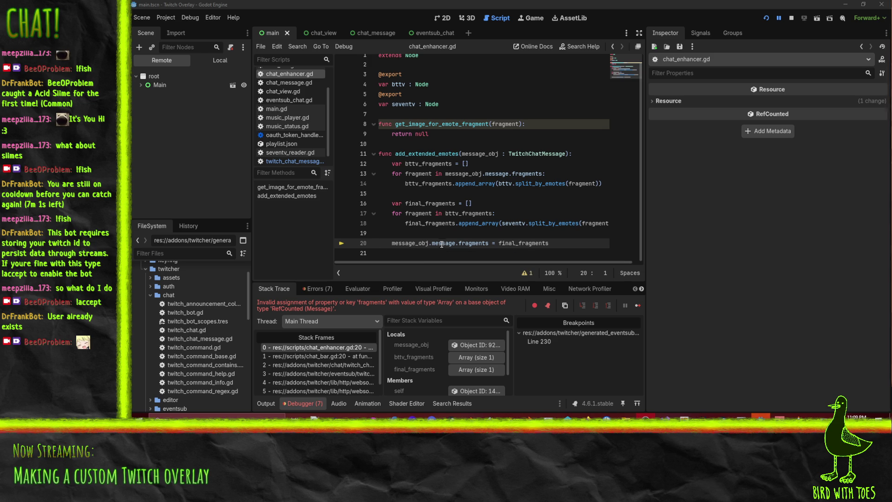
mouse_move(483, 242)
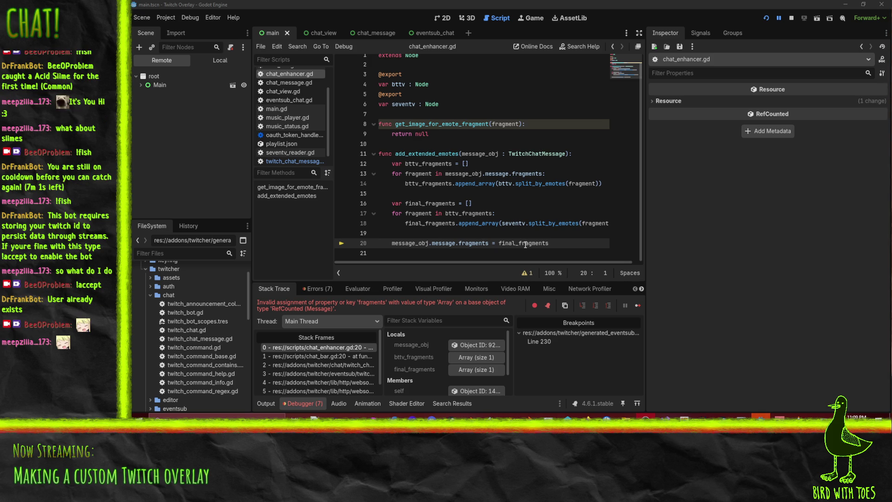
mouse_move(524, 244)
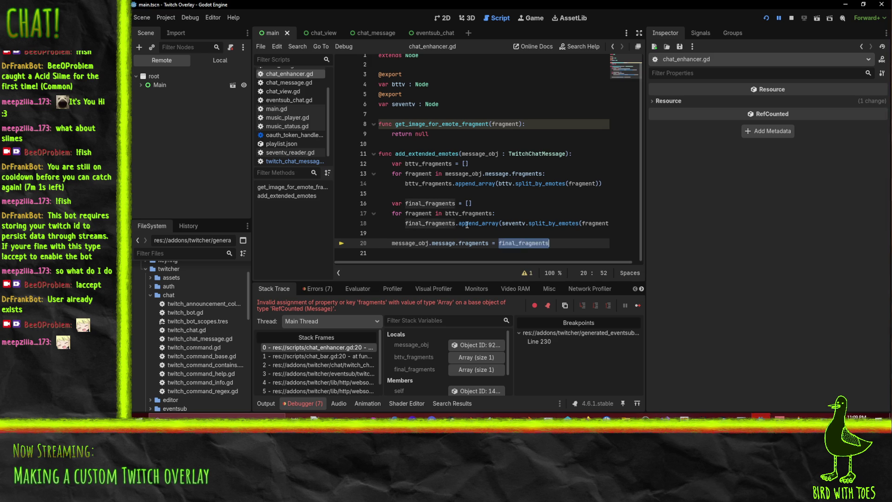
click(457, 204)
text(: Array)
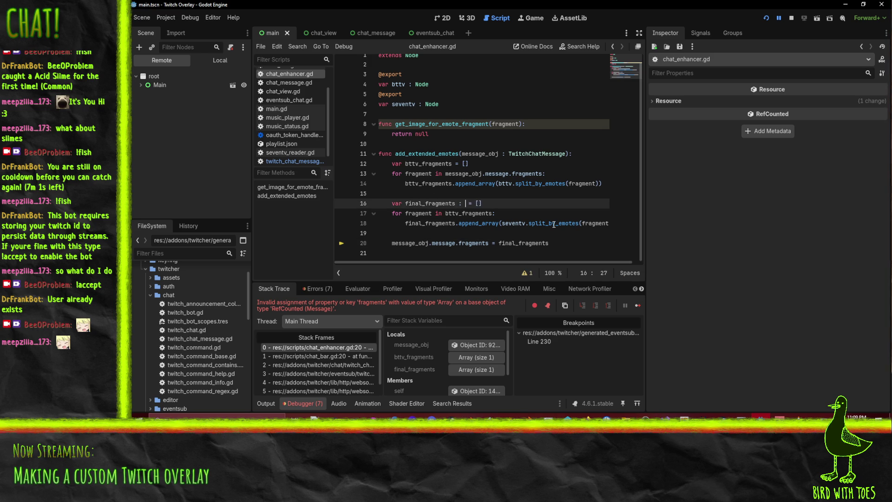
text([)
text(fragm)
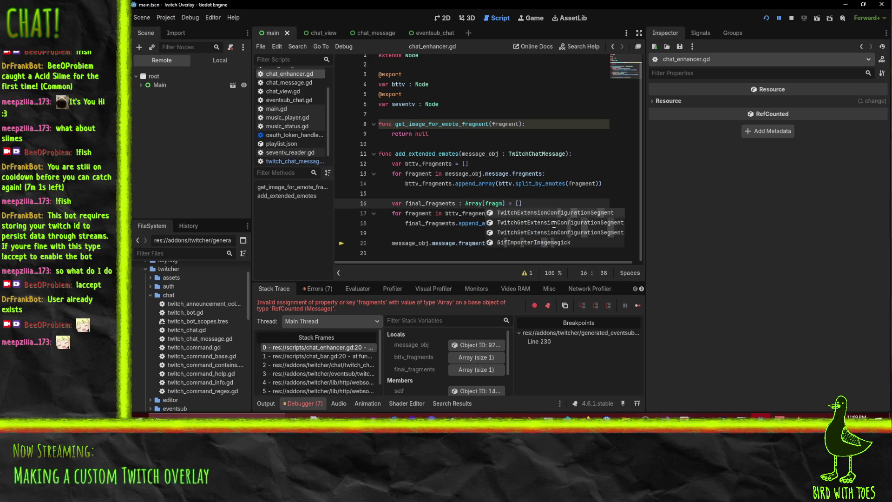
key(BackSpace)
key(BackSpace)
key(BackSpace)
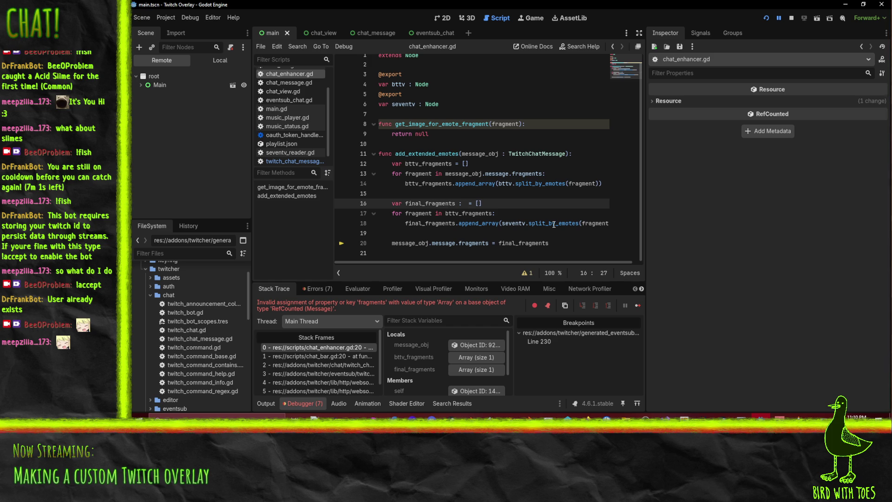
text(Aray)
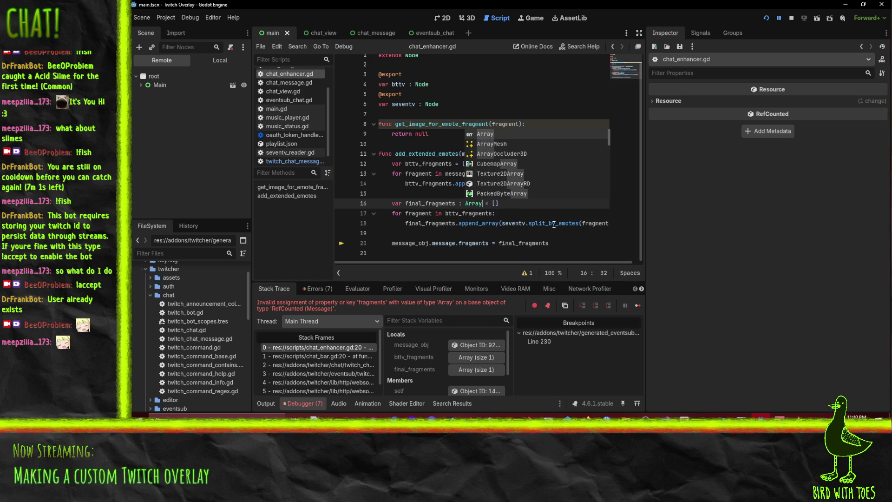
text([Fragment)
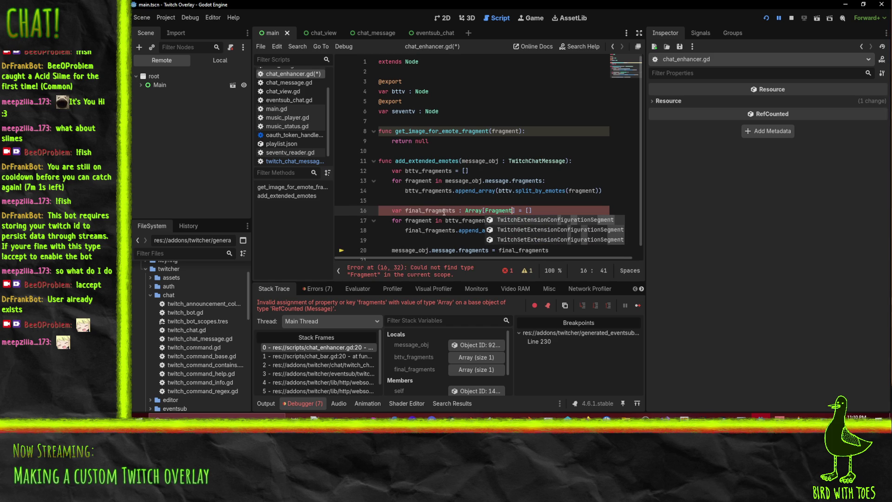
click(431, 200)
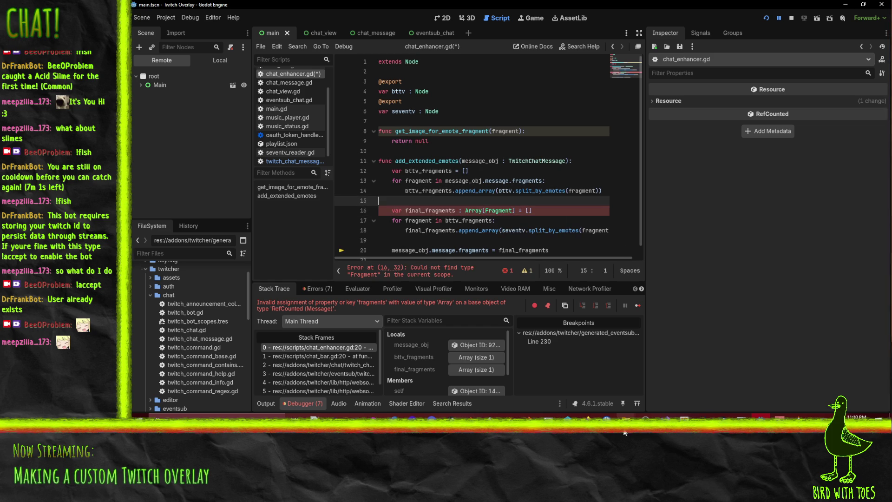
Step: Qualify the type as TwitchChatMessage.Fragment, then restart the overlay to test it
click(486, 212)
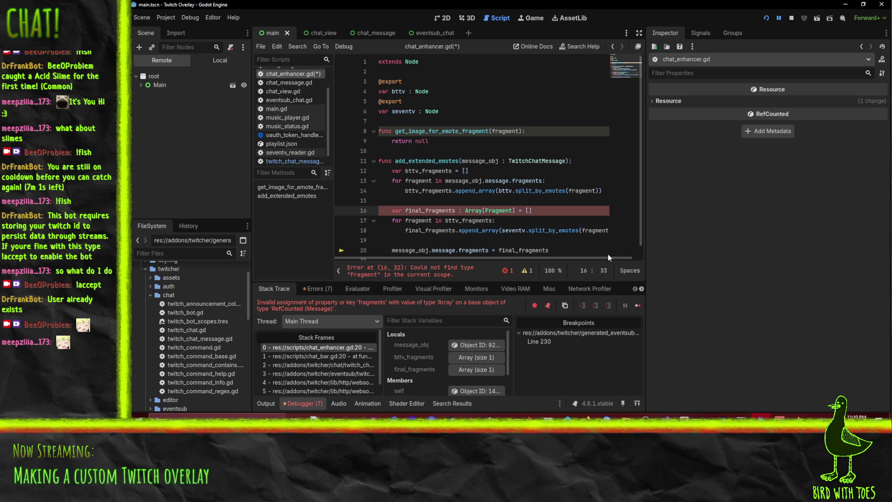
text(TwitchChat)
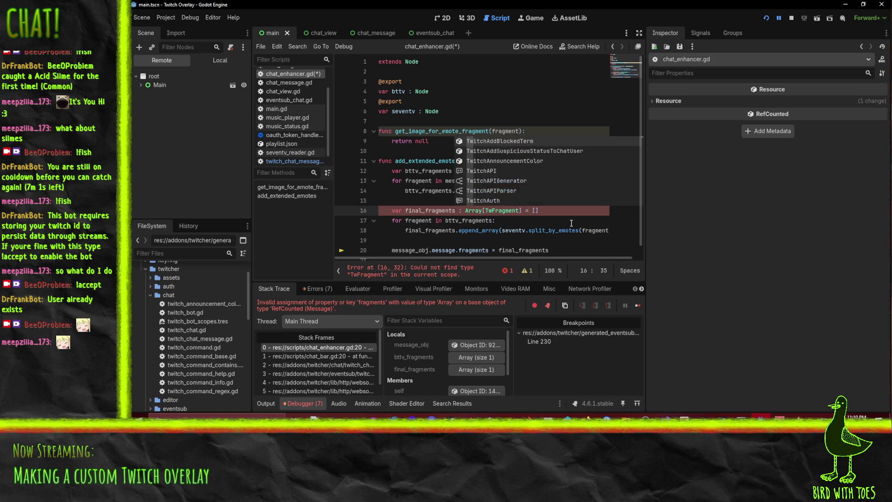
text(Message.)
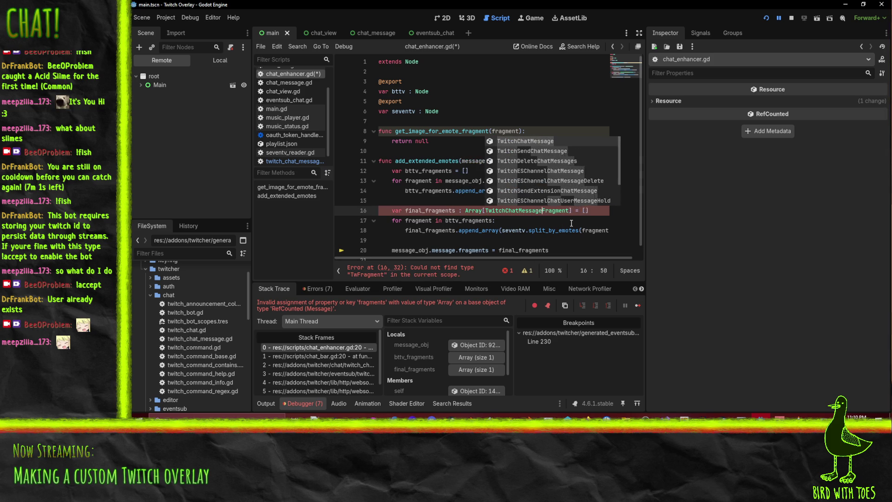
click(520, 240)
click(528, 213)
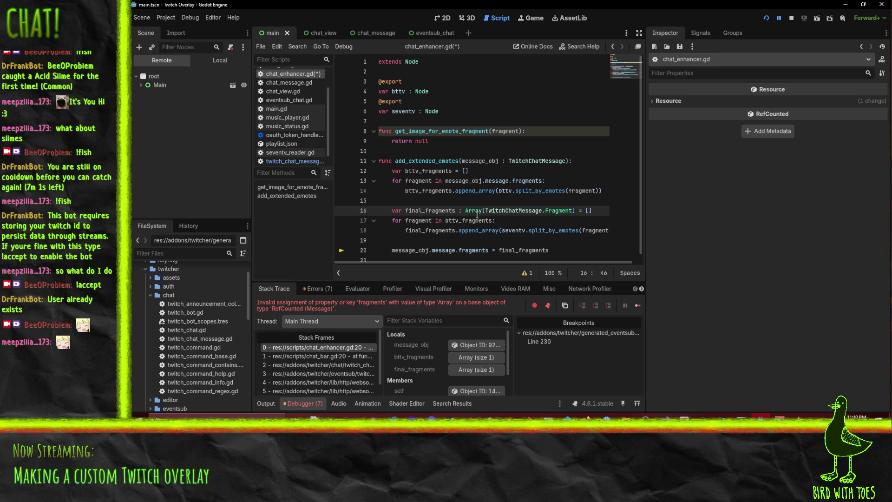
key(Down)
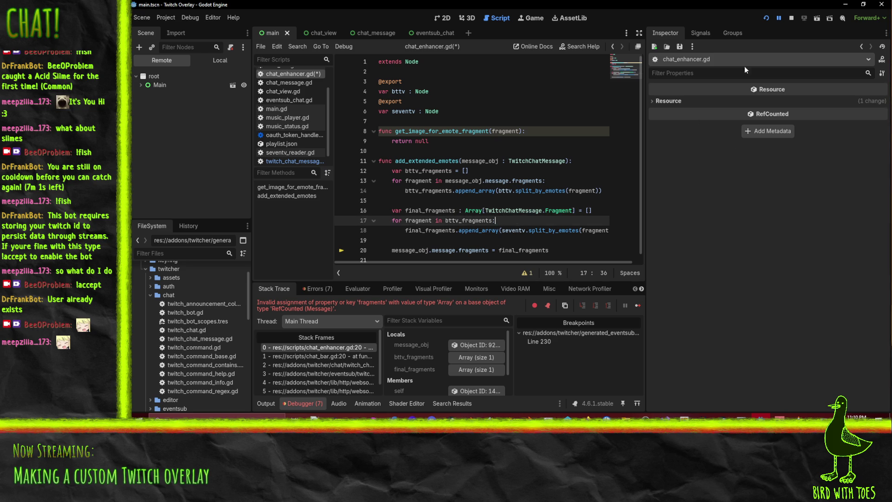
click(765, 18)
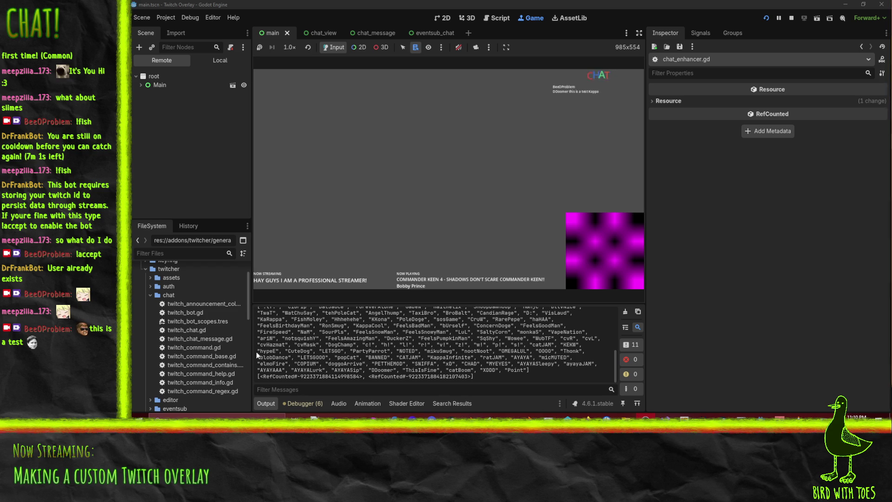
Step: Select the printed RefCounted fragments line in the Output, then return to chat_enhancer.gd
double_click(277, 376)
drag(346, 383, 471, 376)
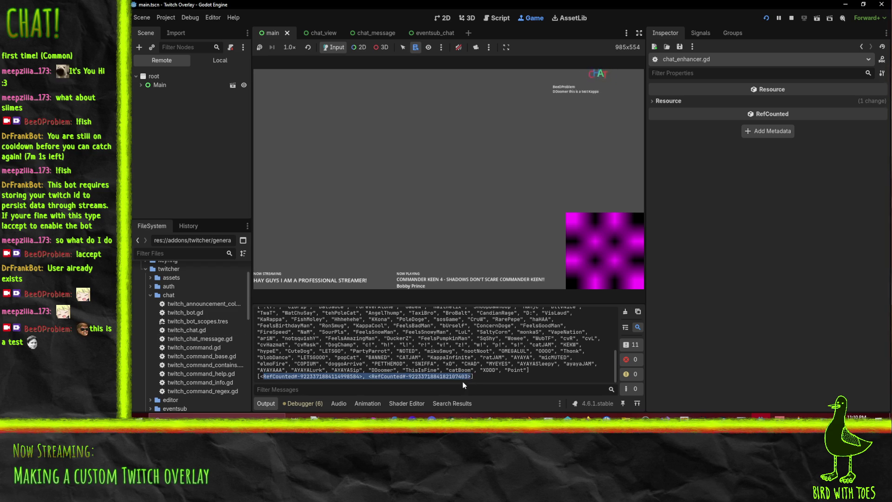
click(283, 372)
drag(259, 376, 484, 375)
click(583, 177)
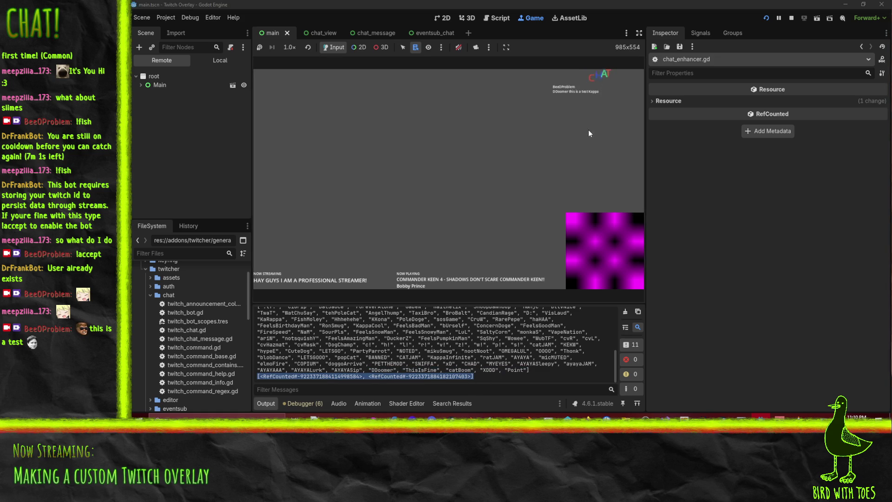
click(500, 18)
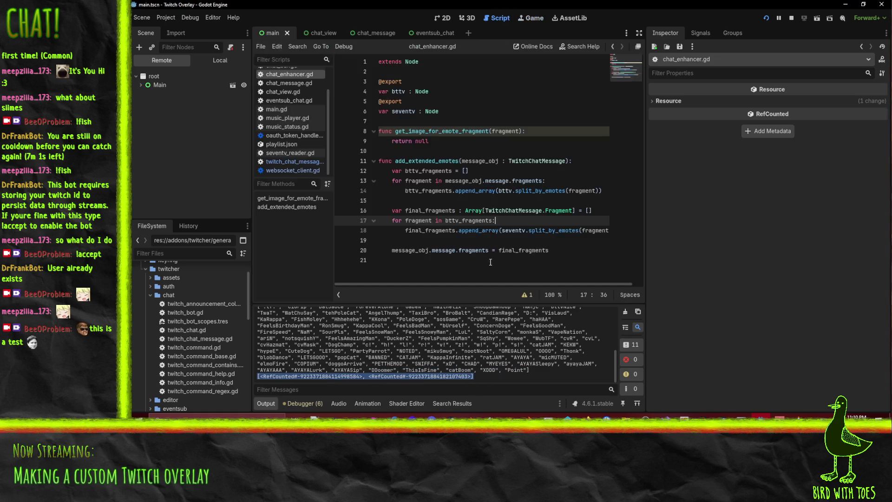
Step: Add a breakpoint on line 20, where final_fragments is assigned to the message
click(564, 250)
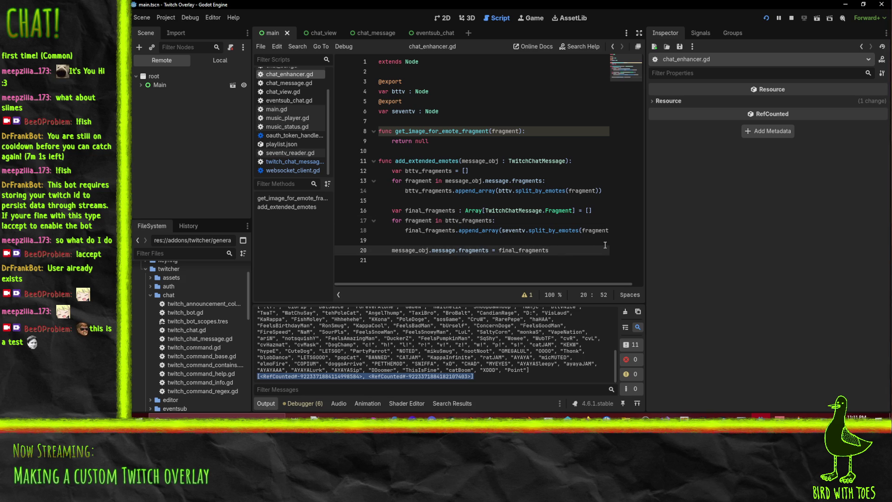
click(342, 251)
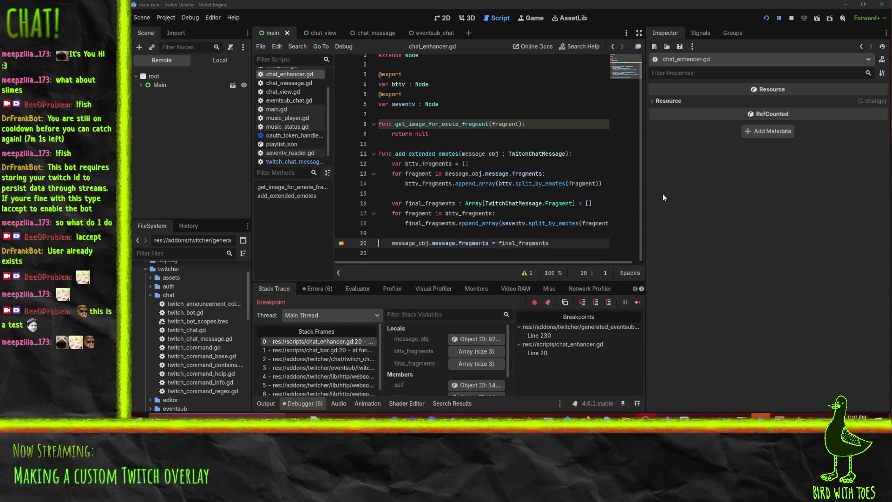
Step: Expand final_fragments and inspect its SNIFFA, AYAYA and DDoomer fragments in the Inspector
click(475, 364)
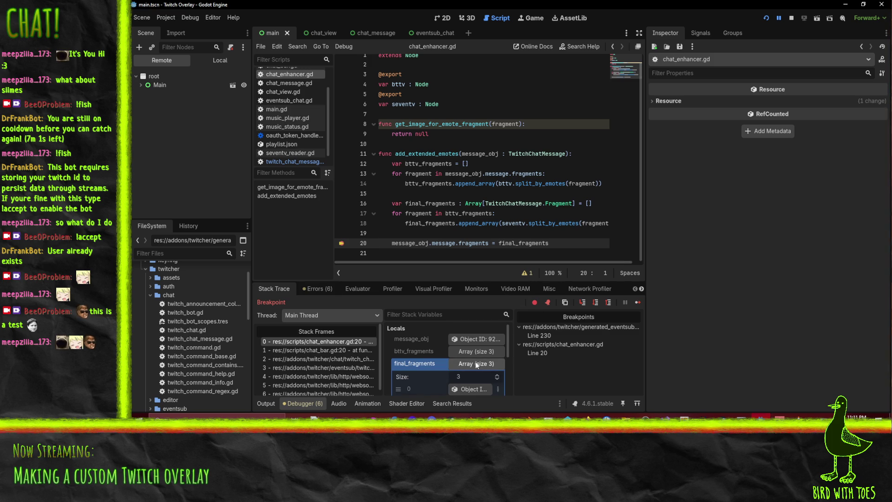
scroll(473, 362, down, 1)
click(474, 339)
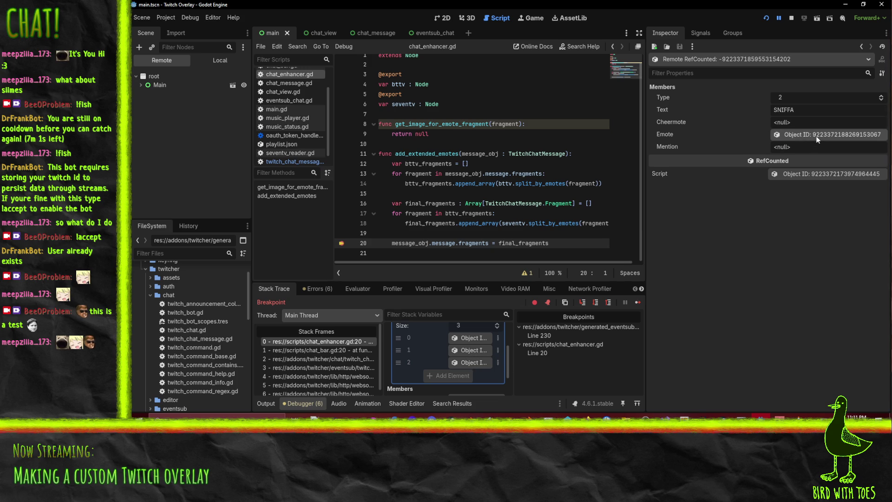
click(816, 136)
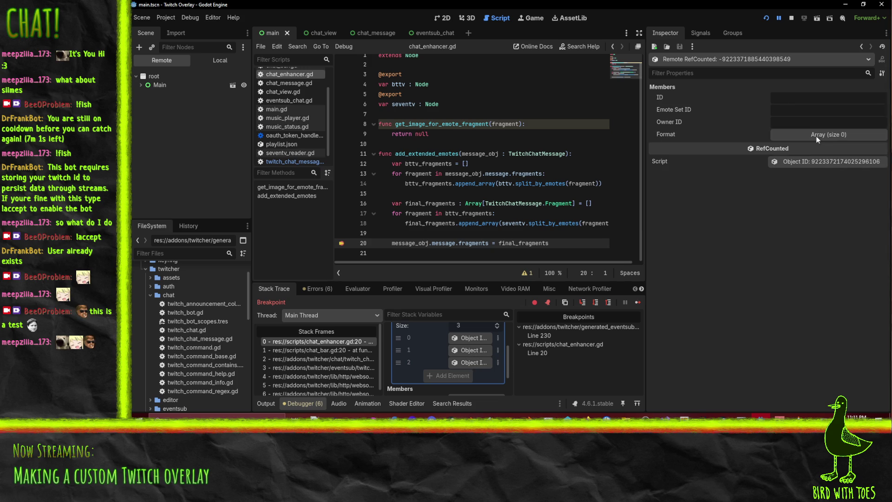
click(478, 349)
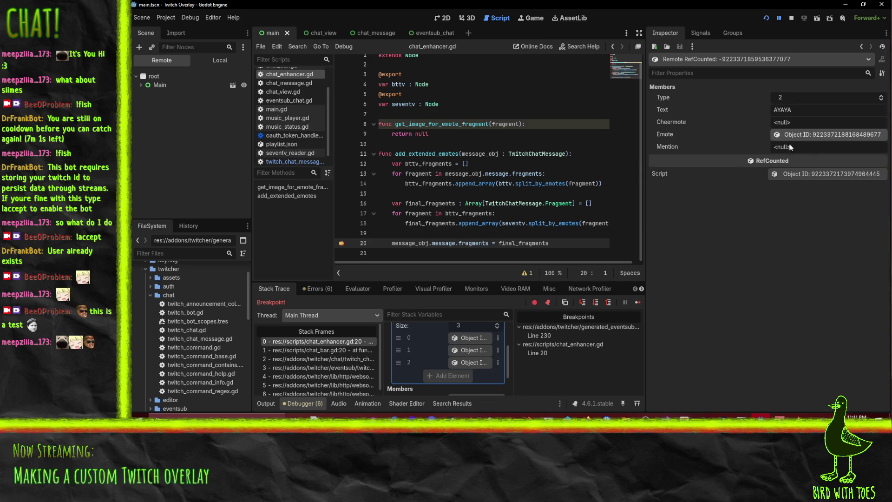
click(807, 138)
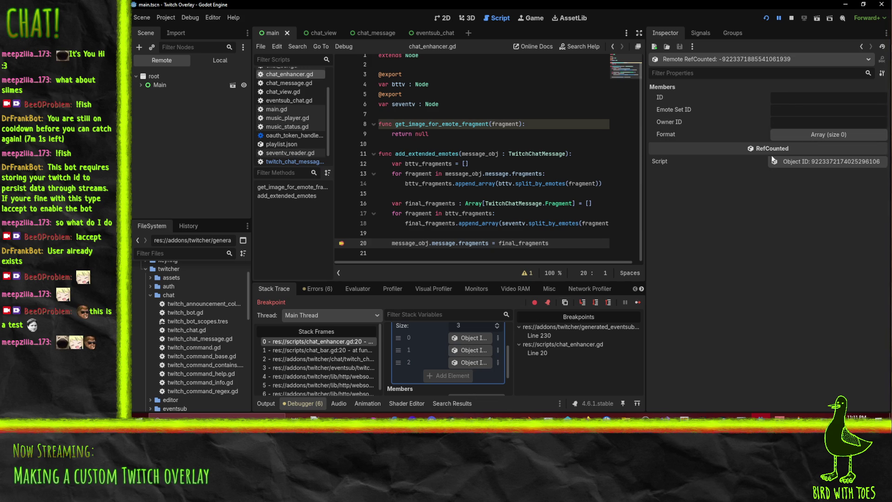
click(469, 362)
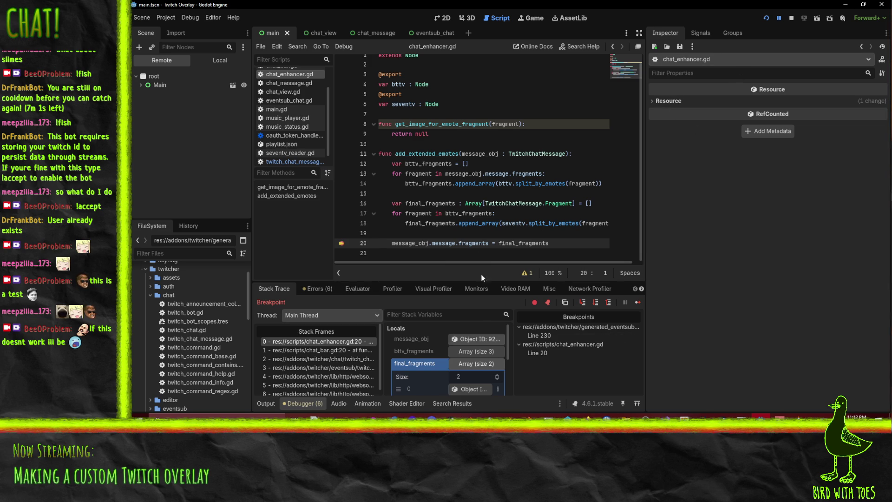
Step: Expand bttv_fragments and inspect its LUL, plain text and D: entries
scroll(483, 360, down, 2)
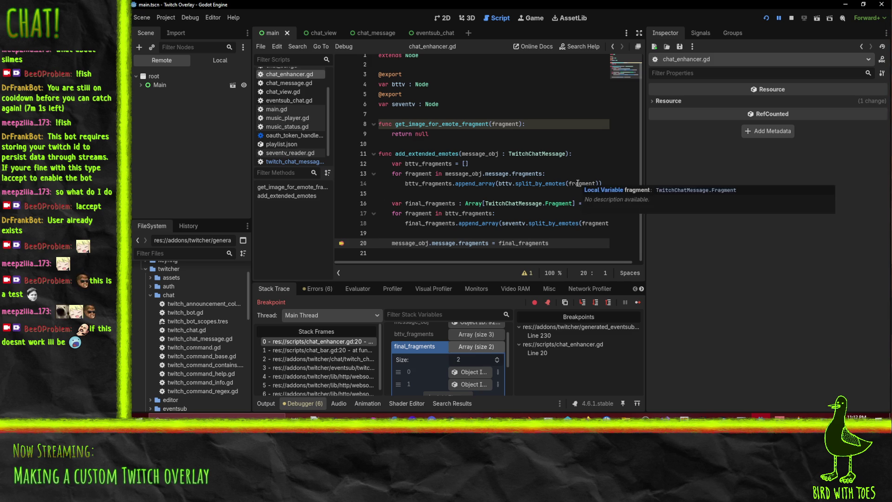
click(486, 337)
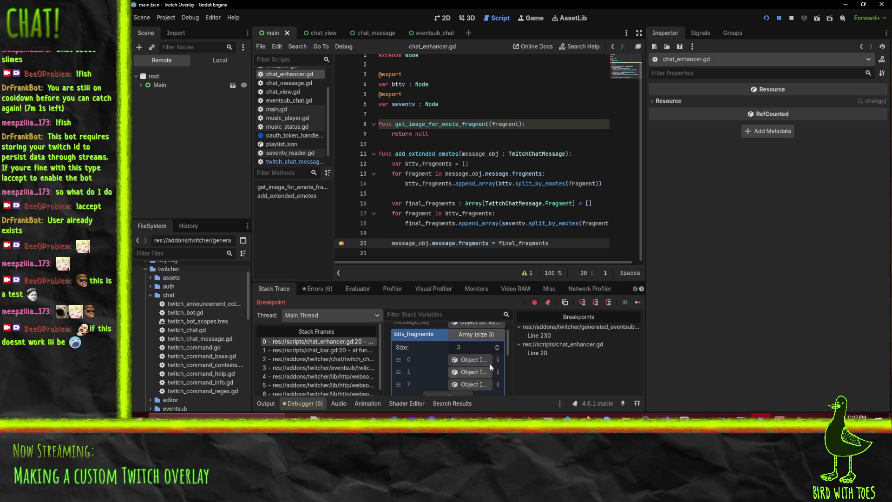
scroll(489, 363, down, 2)
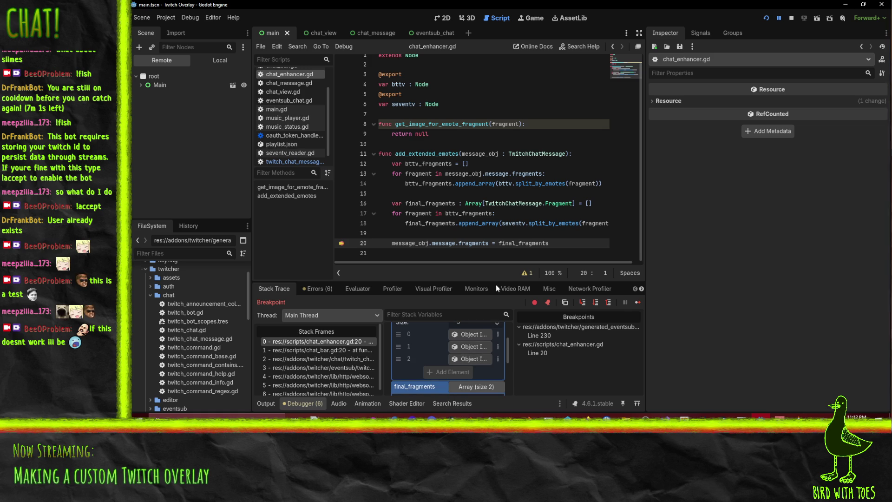
click(471, 333)
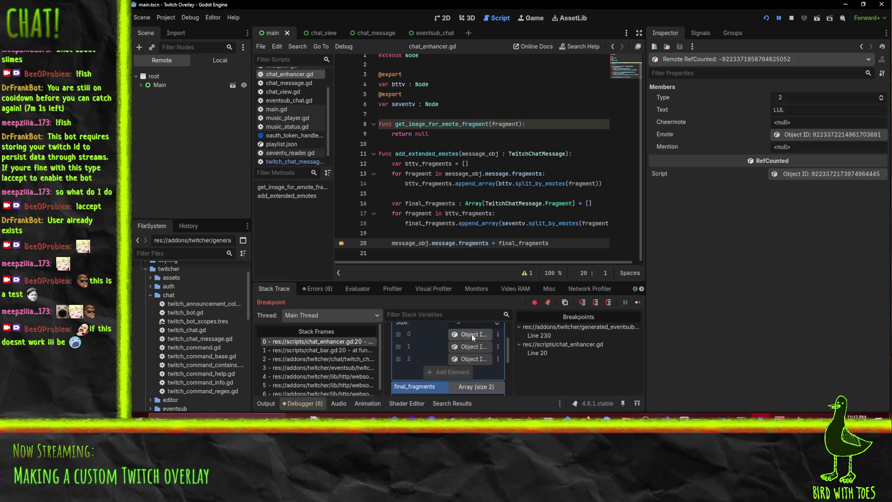
click(472, 347)
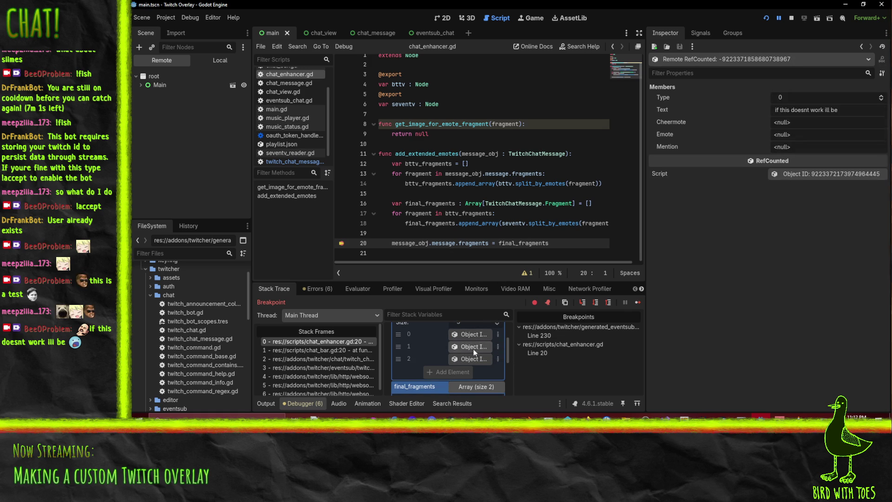
click(481, 360)
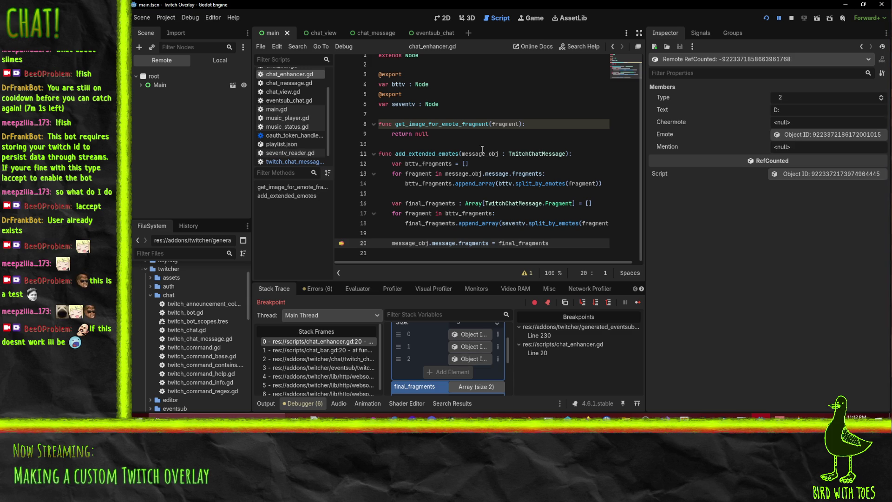
Step: Select the final_fragments block on lines 15–18 and stop the debug session
key(Up)
key(Up)
key(End)
key(shift+Up)
key(shift+Up)
key(shift+Up)
click(569, 243)
Step: Stop the running overlay and remove the line 20 breakpoint
click(791, 18)
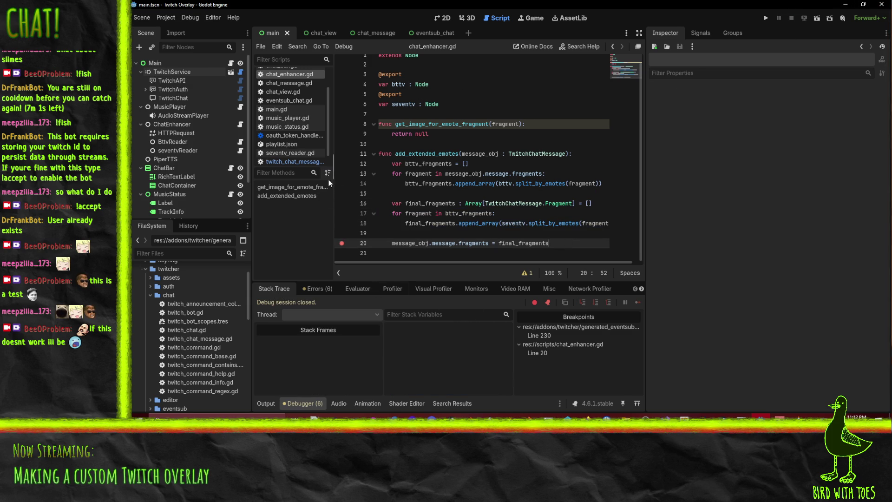
click(502, 225)
click(341, 243)
drag(459, 264, 535, 263)
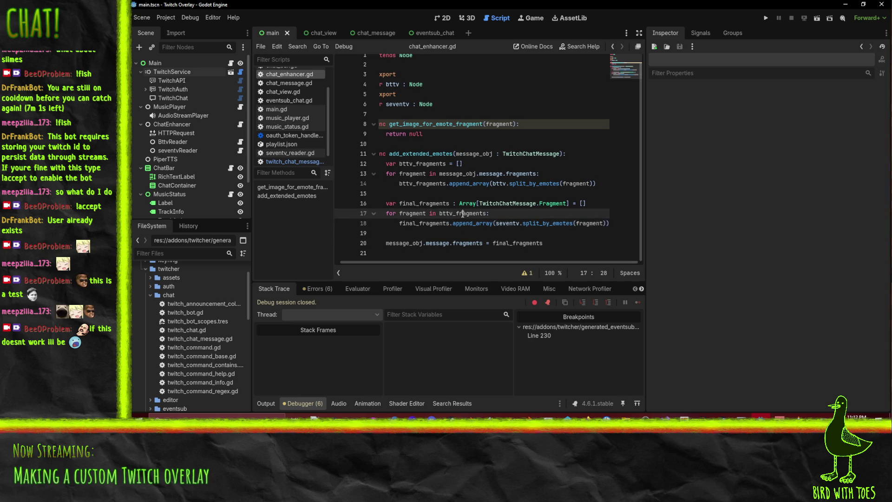
Step: Set a breakpoint on line 18 and run the project with F5
click(599, 223)
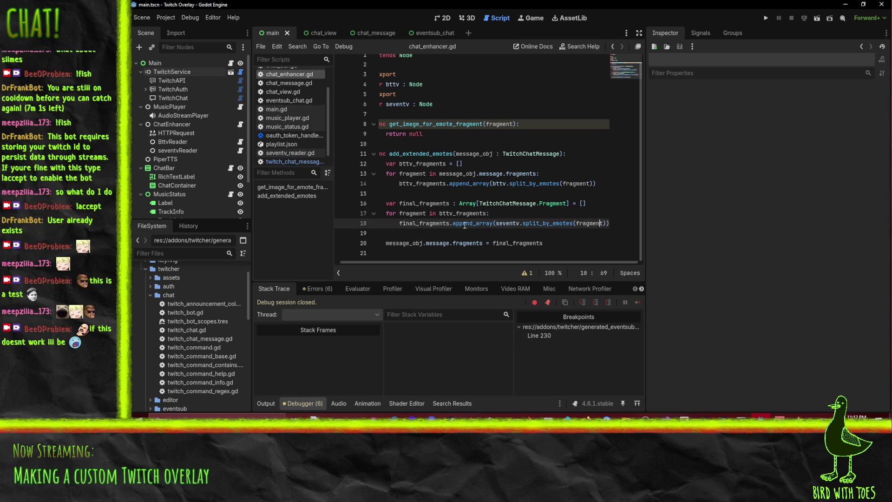
click(587, 223)
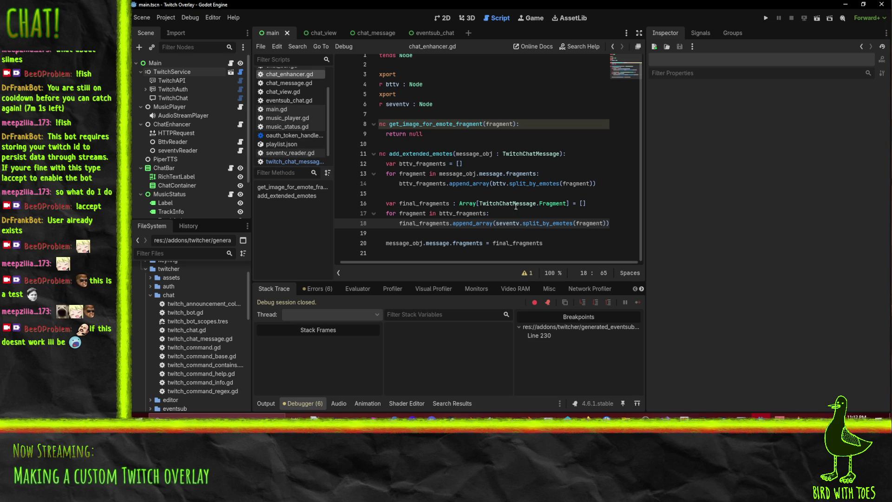
double_click(472, 214)
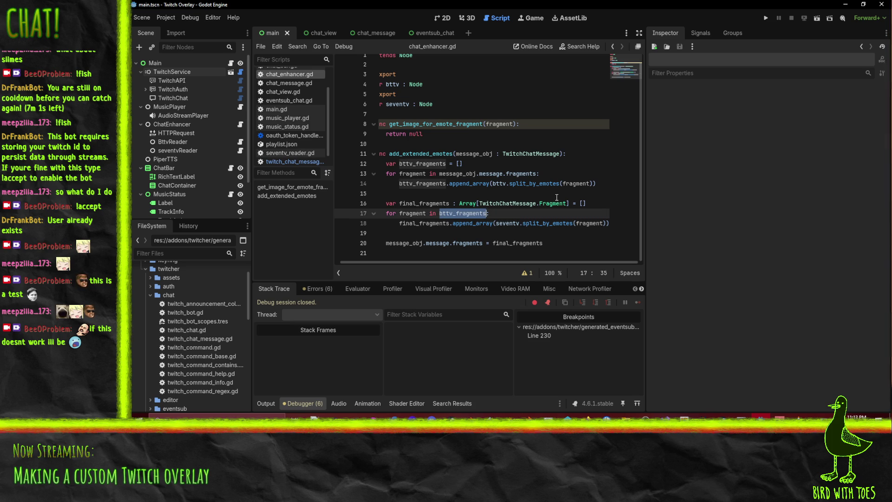
click(516, 215)
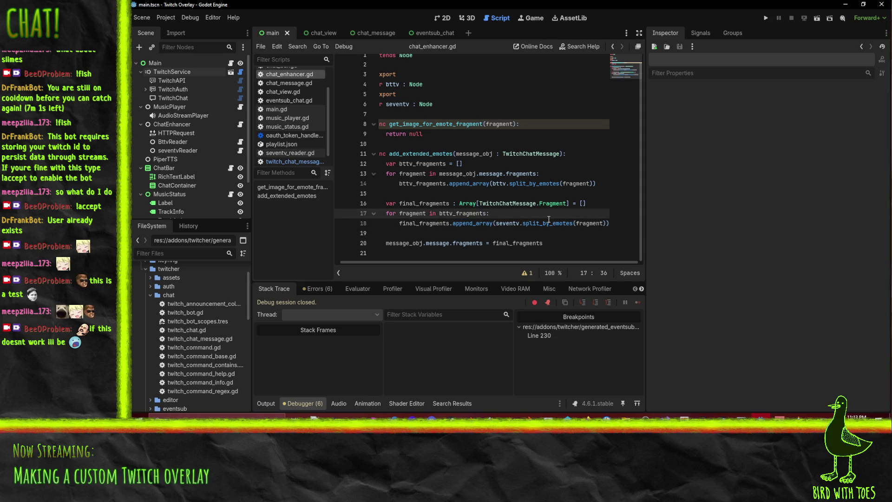
key(Return)
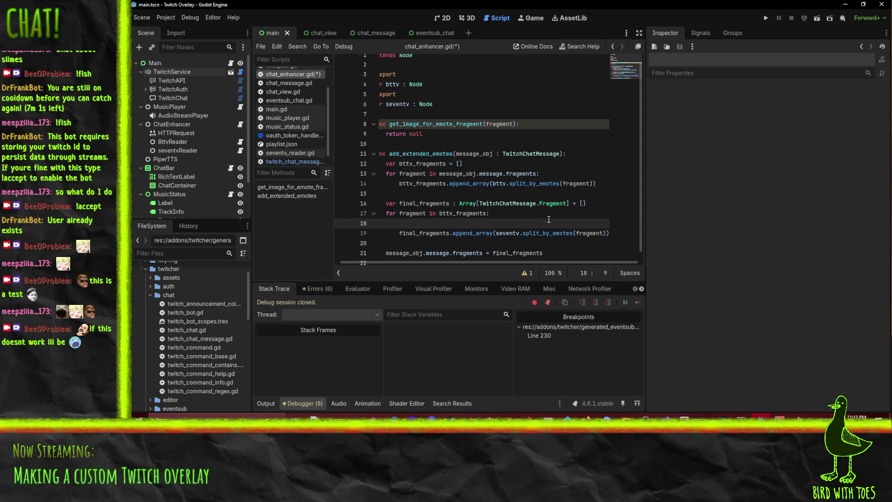
key(ctrl+z)
click(341, 224)
key(F5)
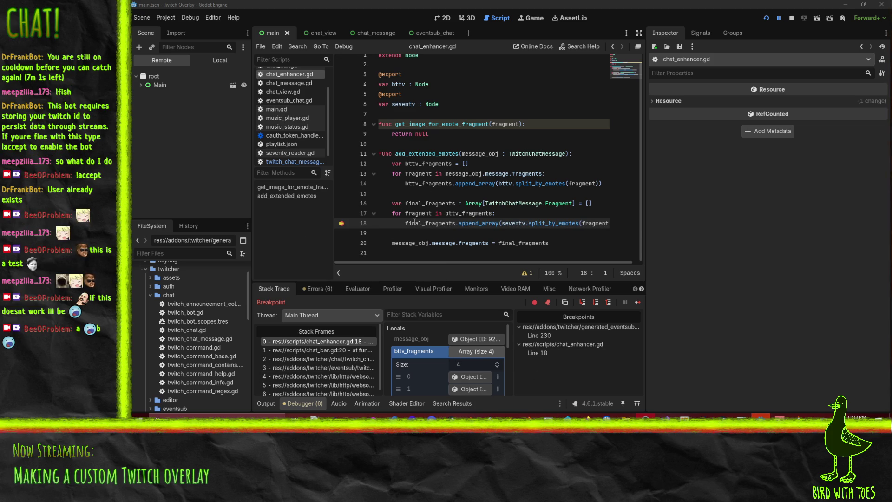
Step: Inspect the final_fragments local, then step into split_by_emotes in seventv_reader.gd
scroll(438, 383, down, 3)
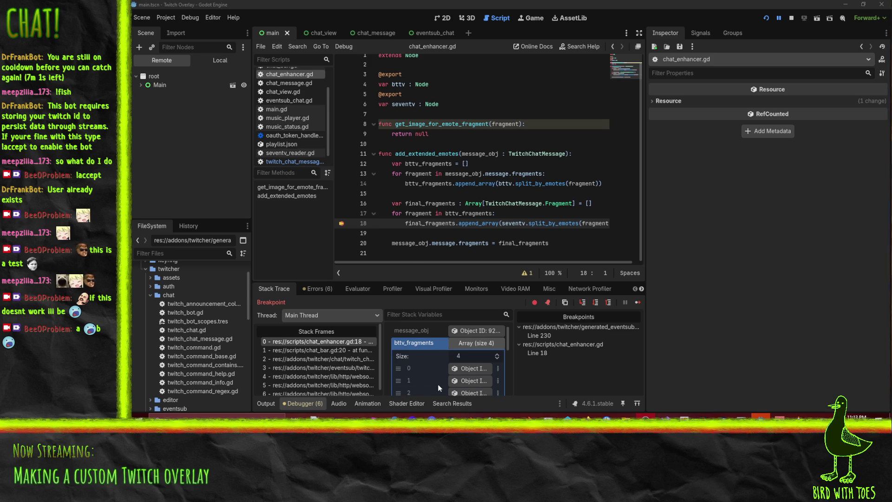
click(436, 378)
scroll(435, 363, down, 5)
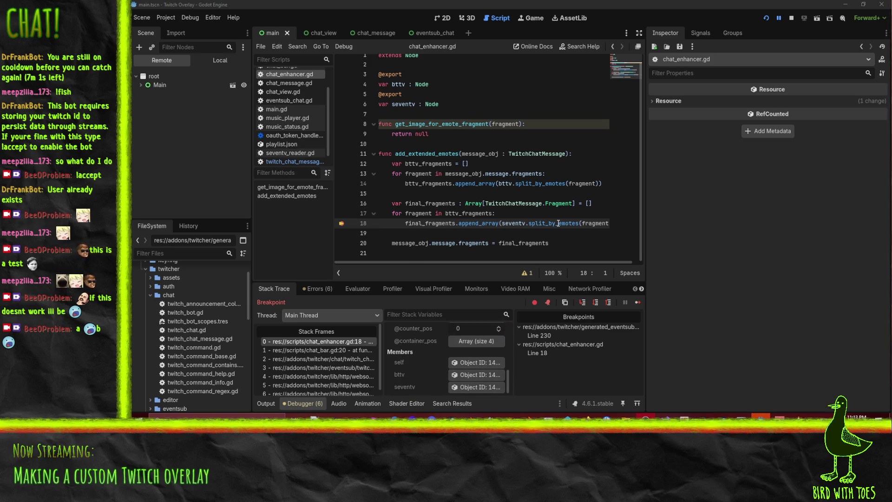
click(582, 302)
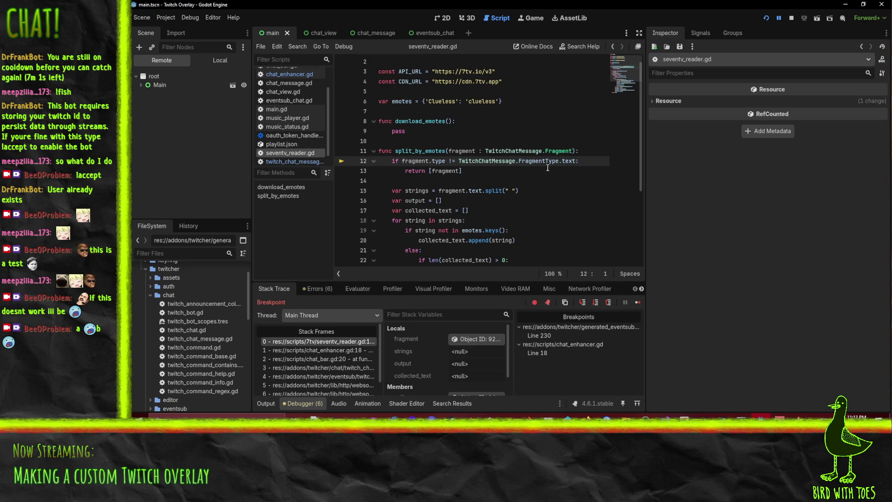
Step: Step to line 15 and inspect the fragment, nudging its Type to 1, -1, then back to 0
click(582, 303)
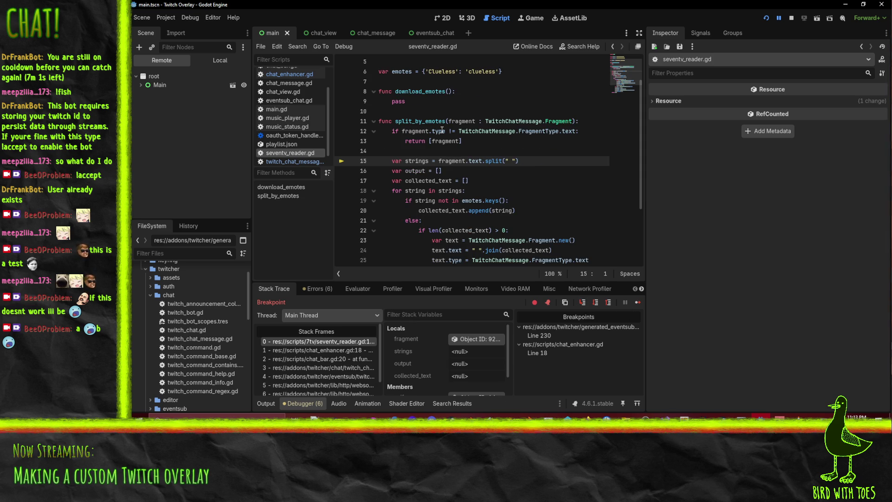
mouse_move(441, 130)
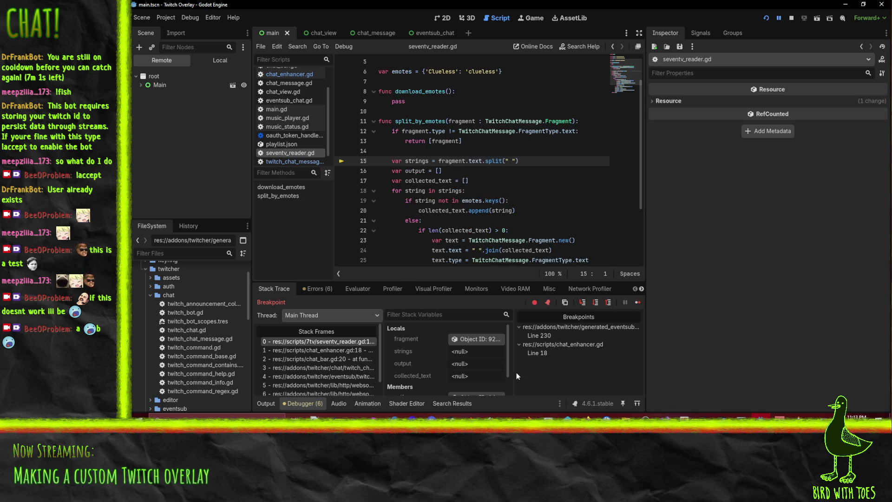
click(491, 339)
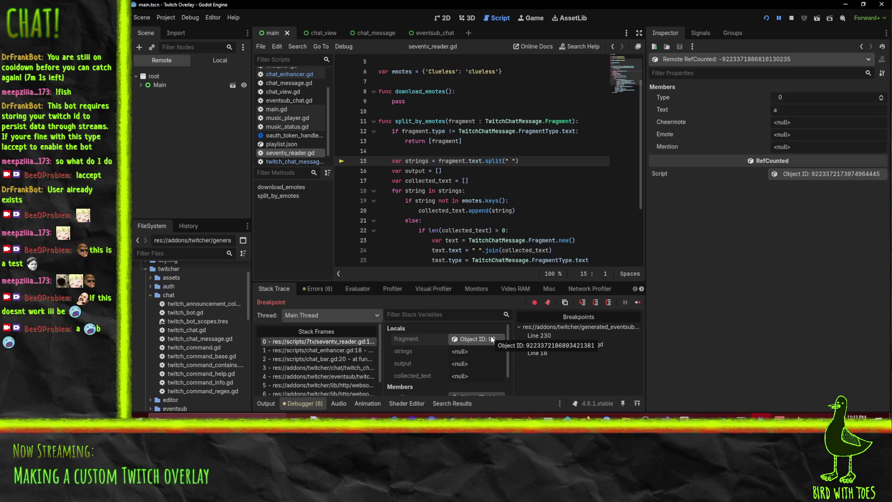
click(881, 96)
click(881, 100)
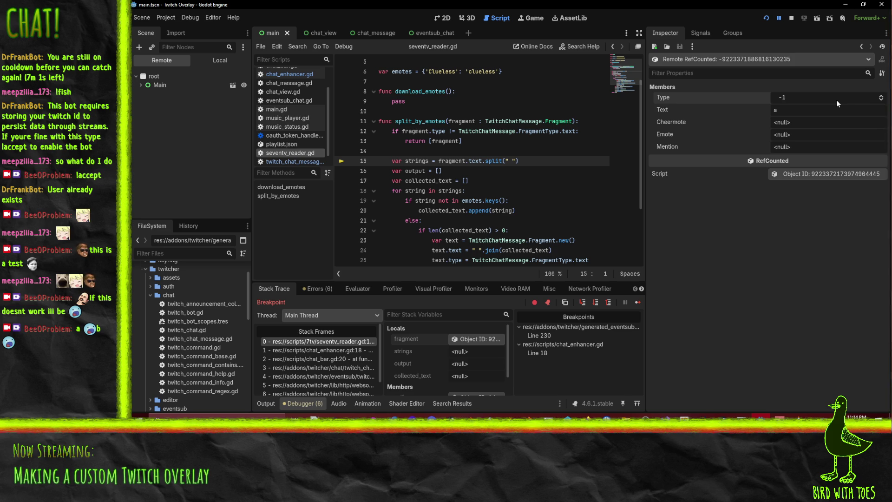
click(881, 96)
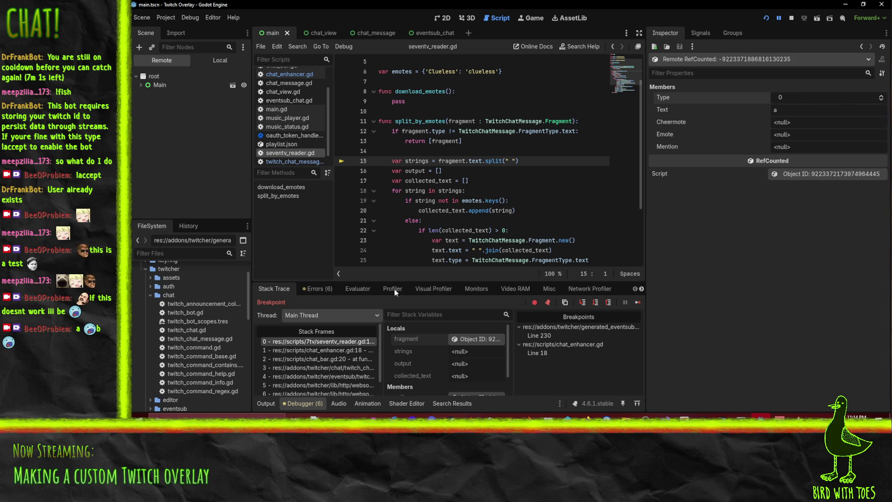
Step: Resume execution until the next breakpoint
click(436, 161)
scroll(536, 165, down, 2)
scroll(537, 165, down, 2)
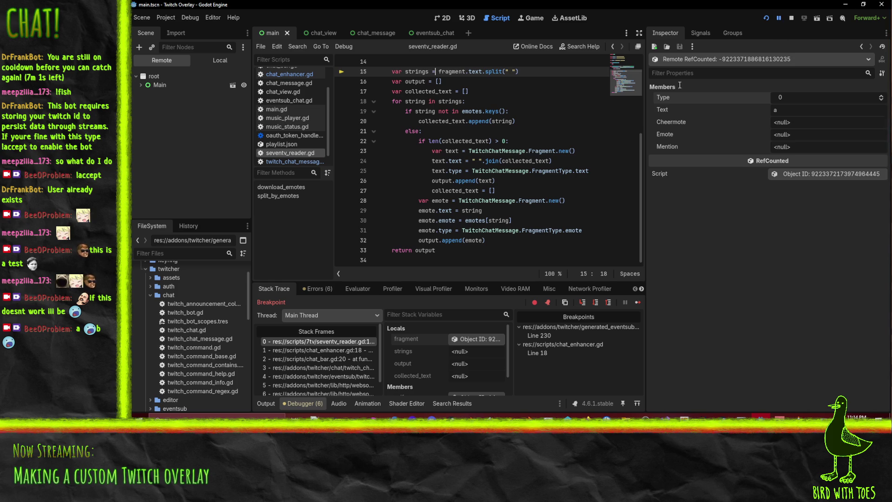
scroll(547, 235, up, 5)
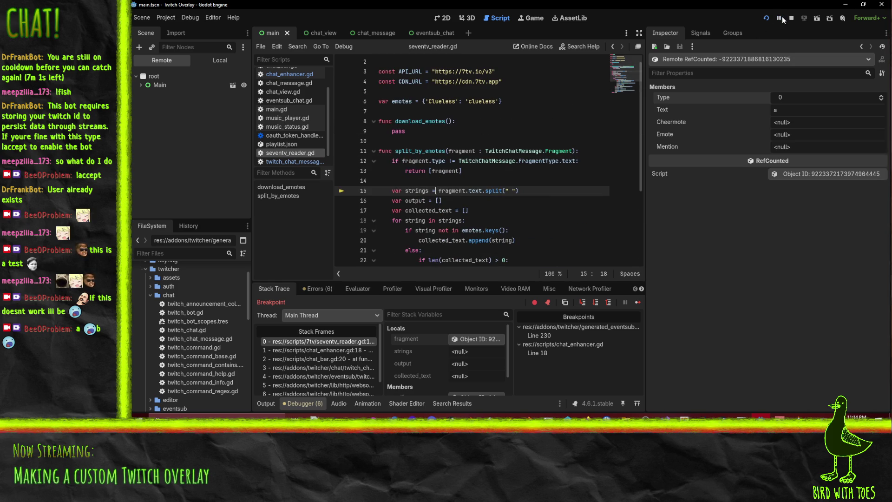
click(780, 18)
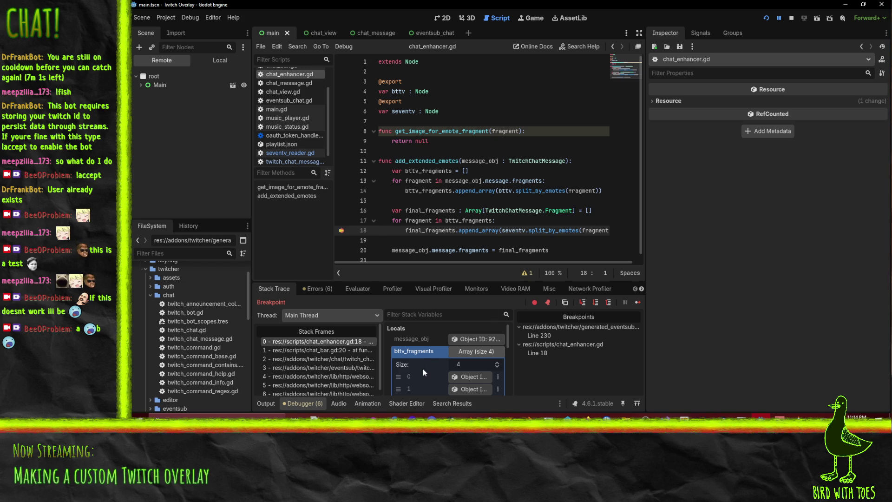
Step: Stop the running debug session and switch the script editor to seventv_reader.gd
scroll(481, 354, down, 5)
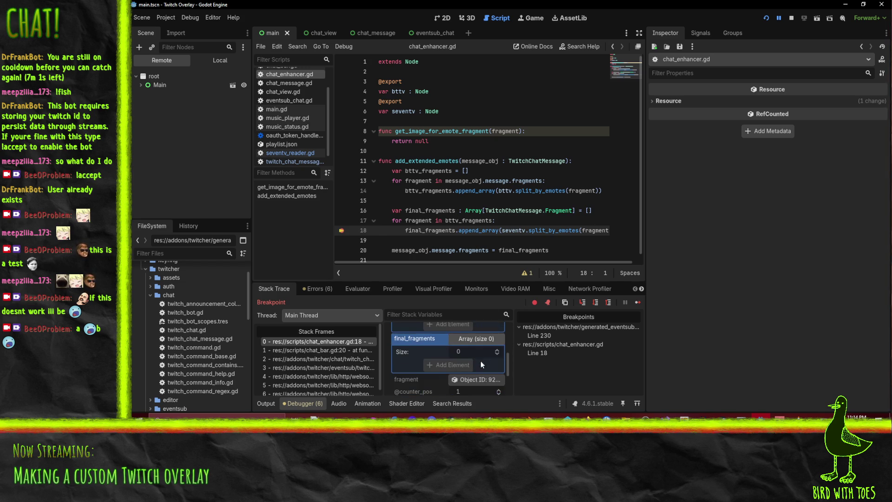
click(791, 17)
click(526, 230)
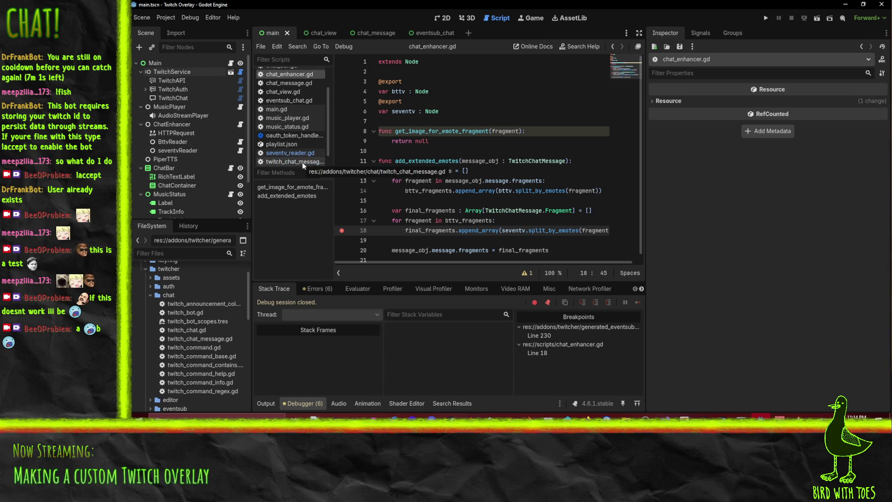
scroll(282, 147, down, 2)
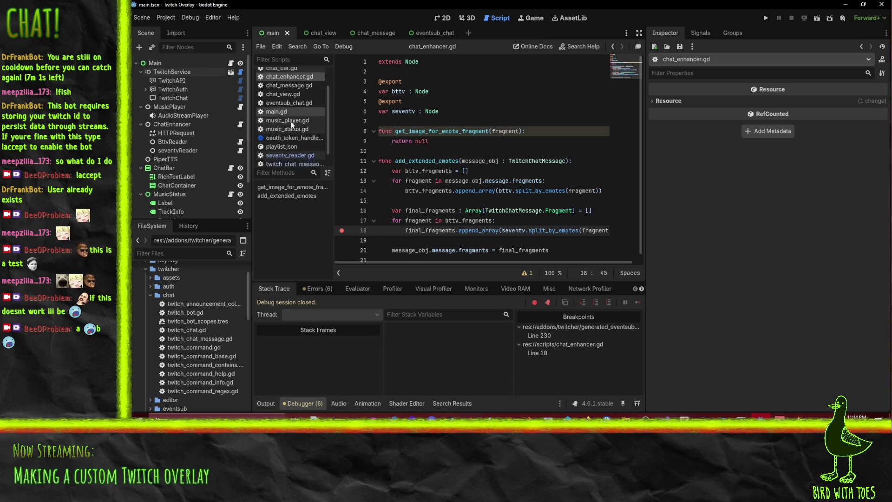
click(283, 142)
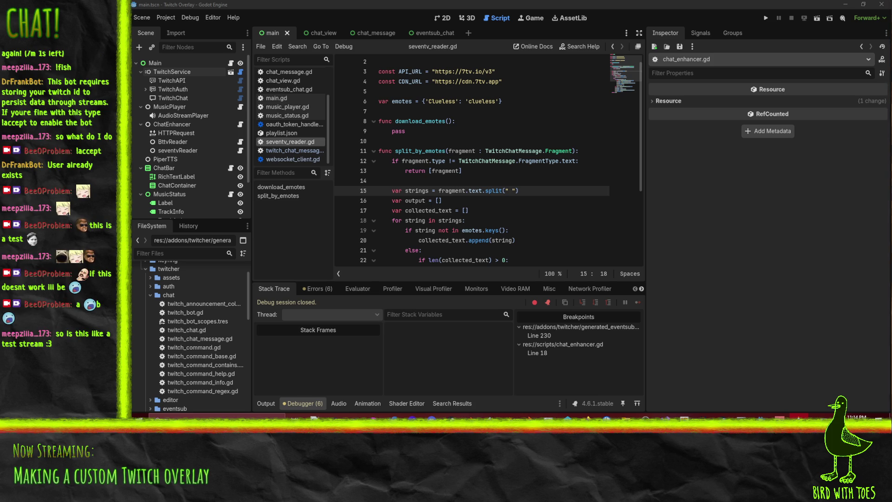
Step: Read through split_by_emotes in seventv_reader.gd, then bring the VLC player to the front
click(521, 196)
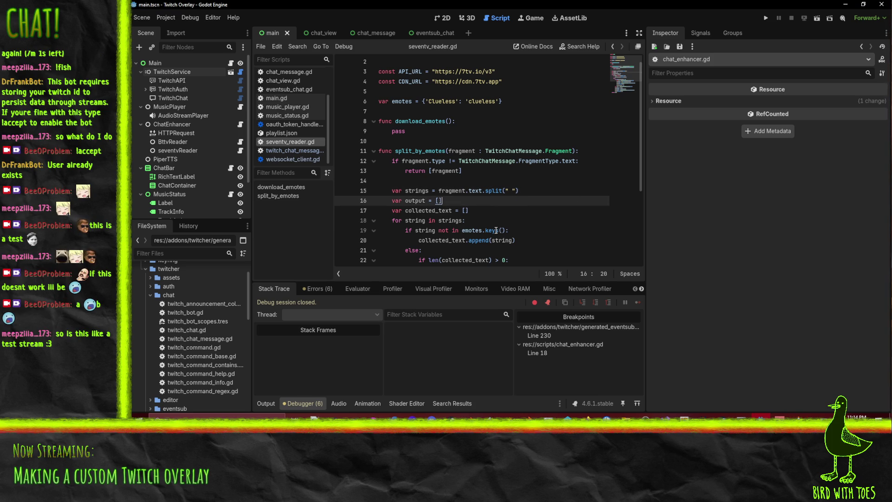
mouse_move(496, 231)
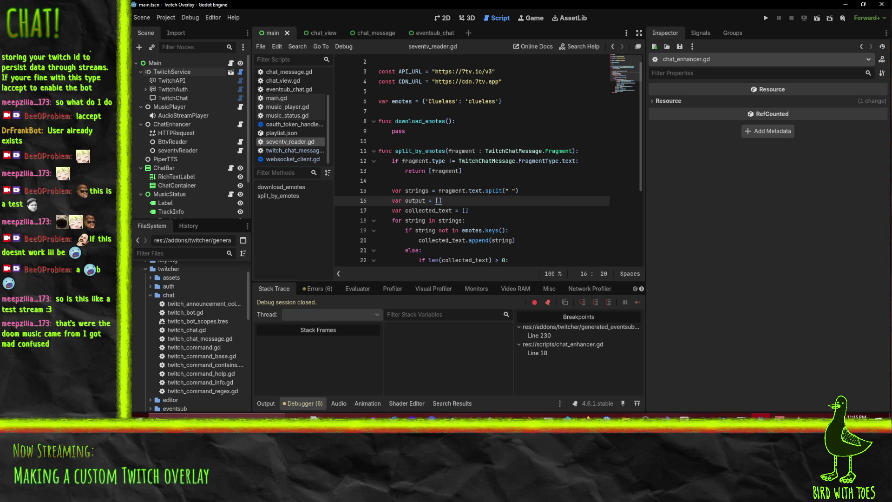
click(799, 417)
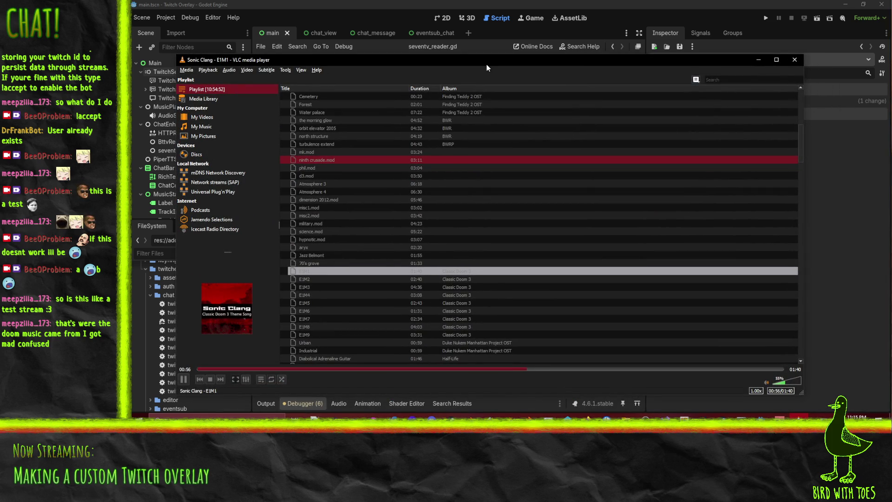
Step: Minimize the VLC window so Godot's script editor shows again
click(799, 417)
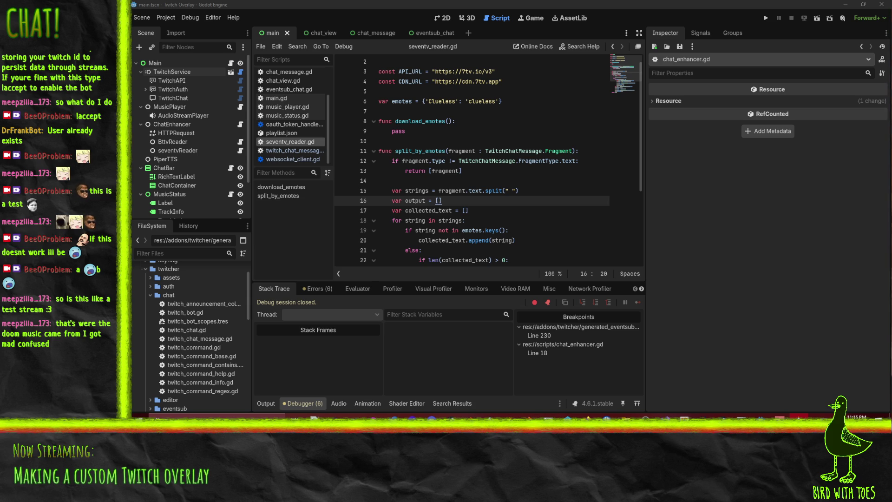
Step: Refocus Godot and review how output and collected_text are used in split_by_emotes
click(397, 3)
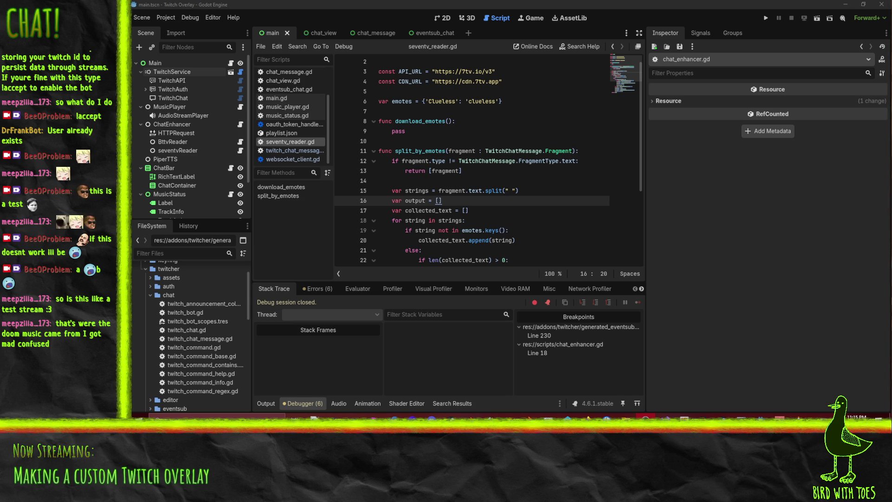
click(512, 191)
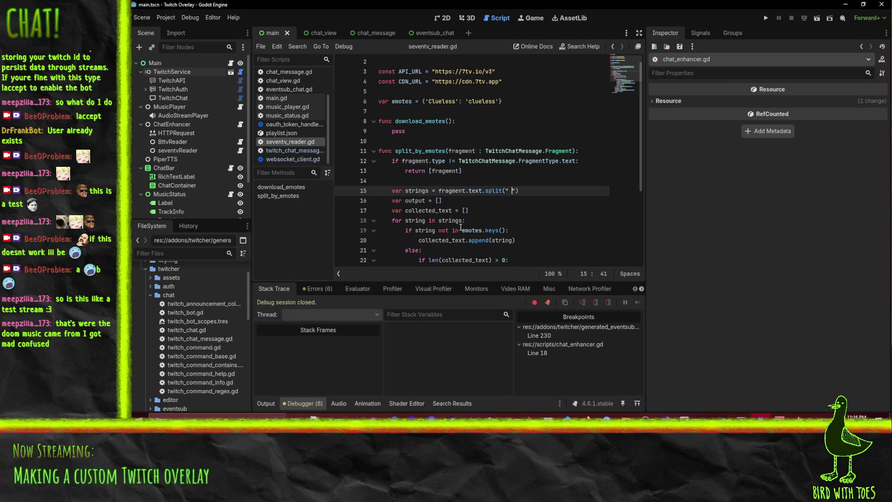
scroll(496, 184, down, 4)
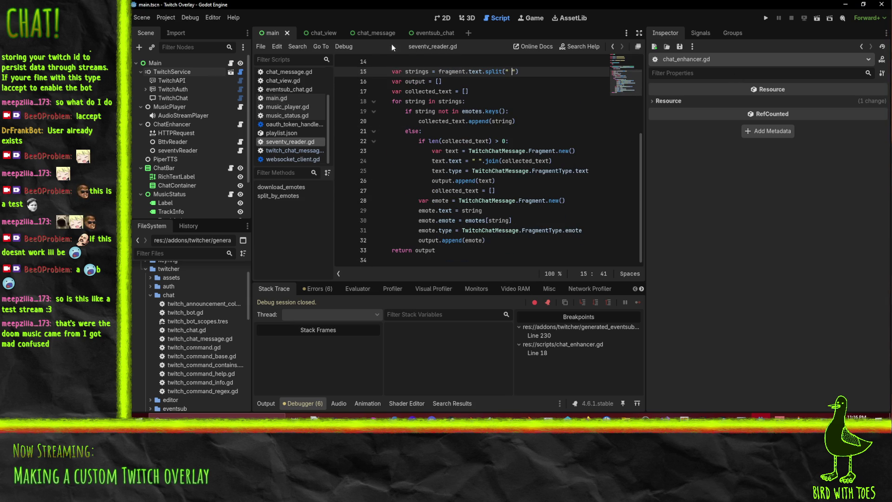
double_click(425, 250)
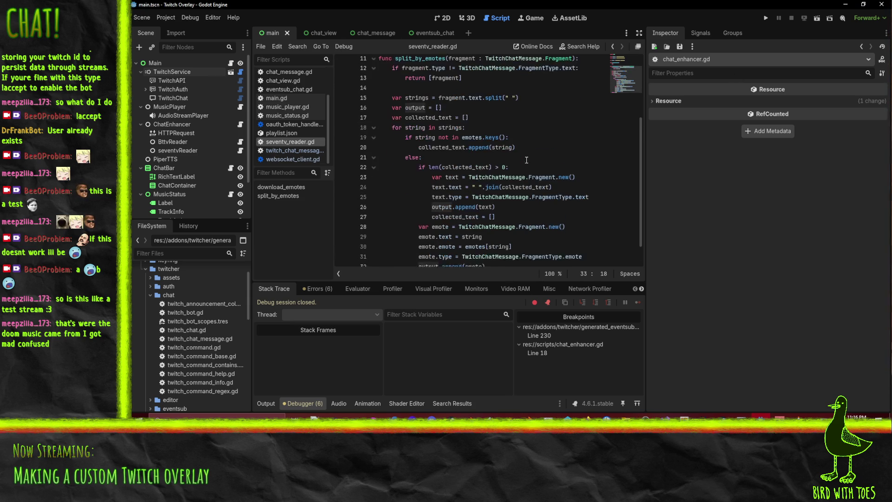
mouse_move(522, 163)
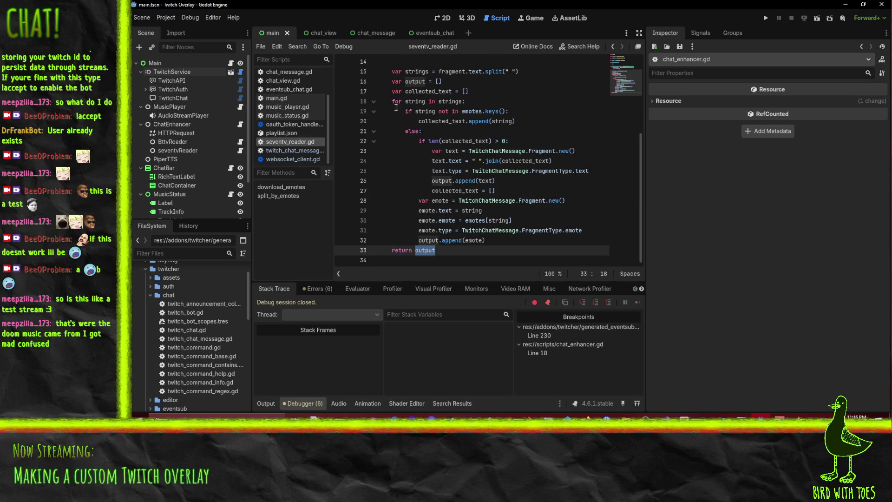
double_click(415, 91)
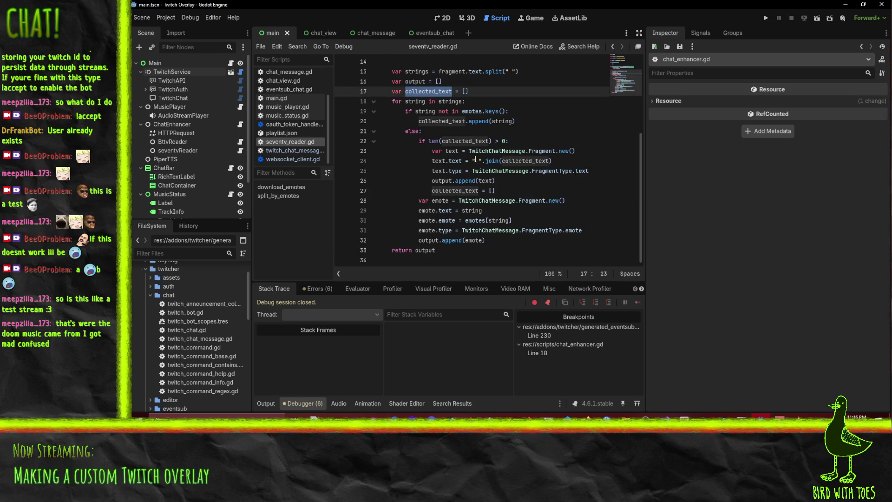
click(450, 141)
Step: Paste the 'if len(collected_text) > 0' flush block after the loop, dedent it, and save
key(Home)
key(Home)
key(shift+Down)
key(shift+Down)
key(shift+Down)
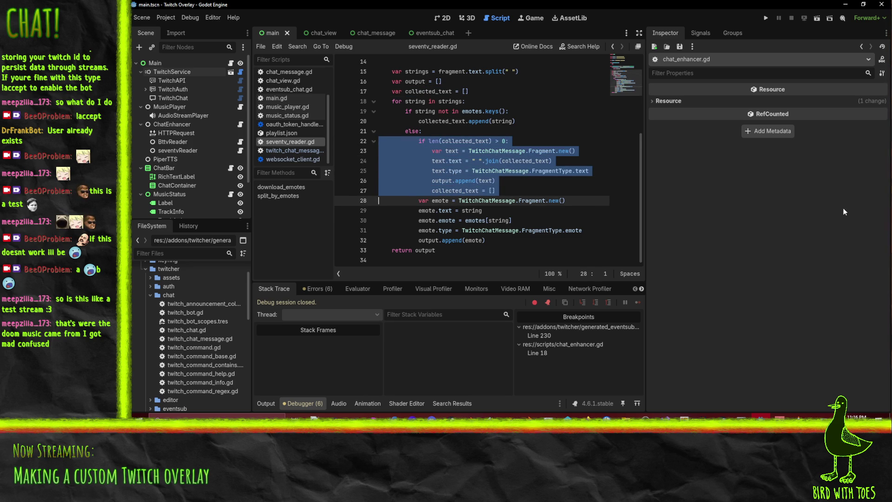
key(Down)
key(Down)
key(Down)
key(Up)
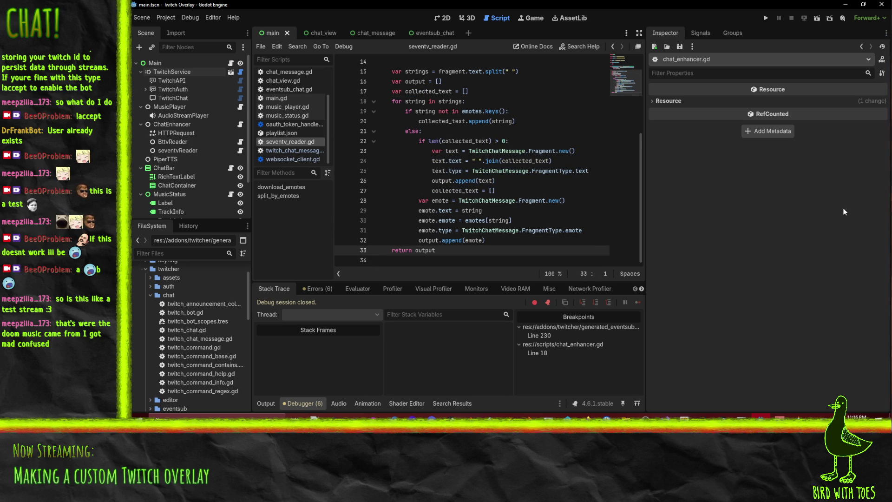
key(Down)
key(Return)
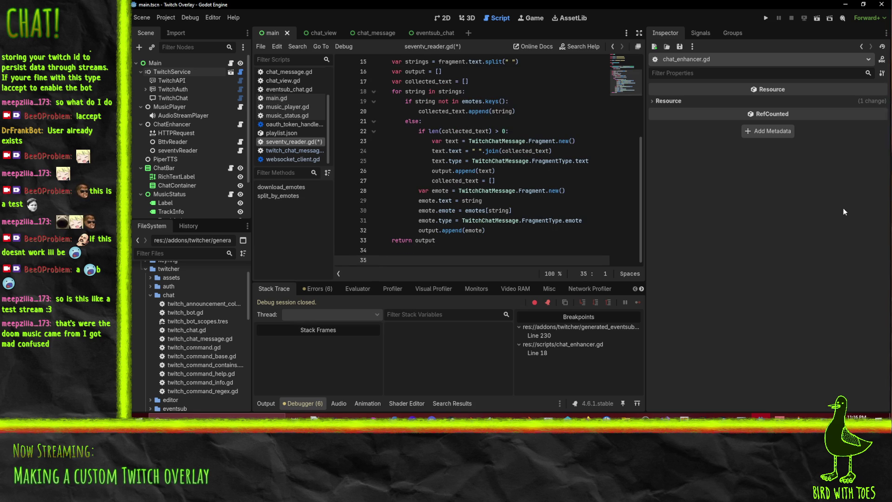
key(BackSpace)
key(ctrl+v)
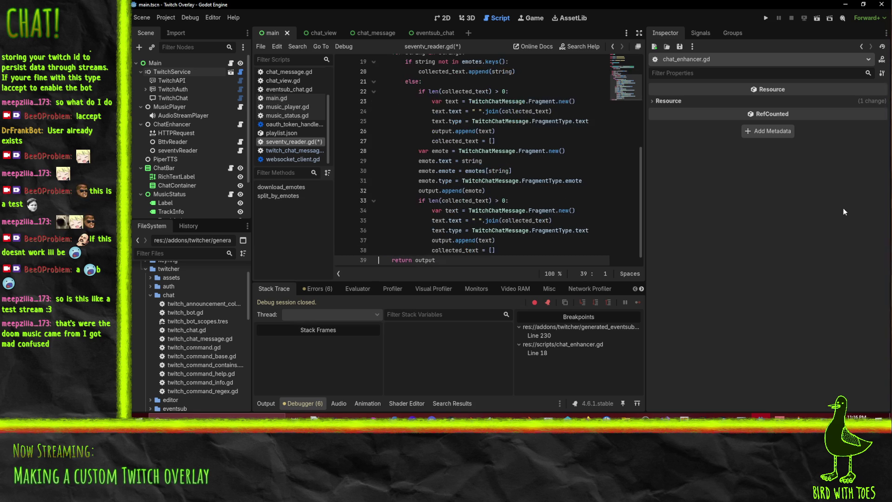
key(shift+Up)
key(shift+Up)
key(shift+Up)
key(shift+Tab)
key(shift+Tab)
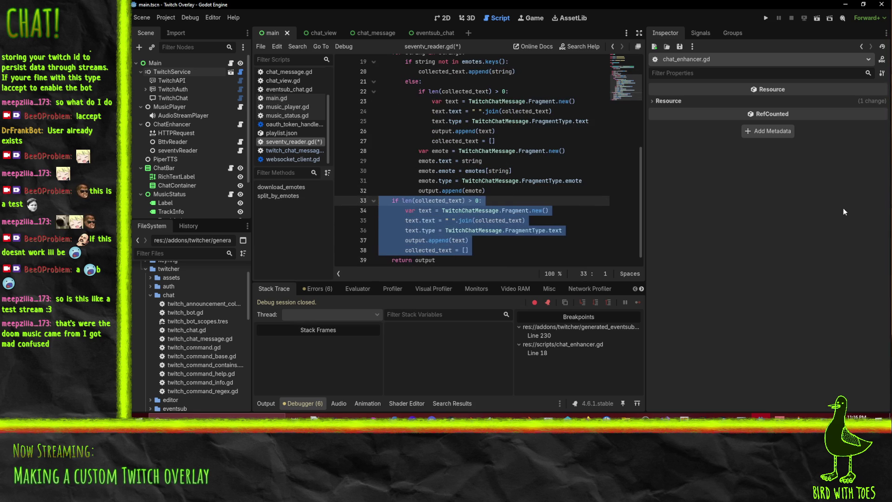
key(Escape)
key(ctrl+s)
Step: Look over the updated seventv_reader.gd, then switch to bttv_reader.gd
click(471, 161)
scroll(444, 248, down, 1)
scroll(444, 248, up, 3)
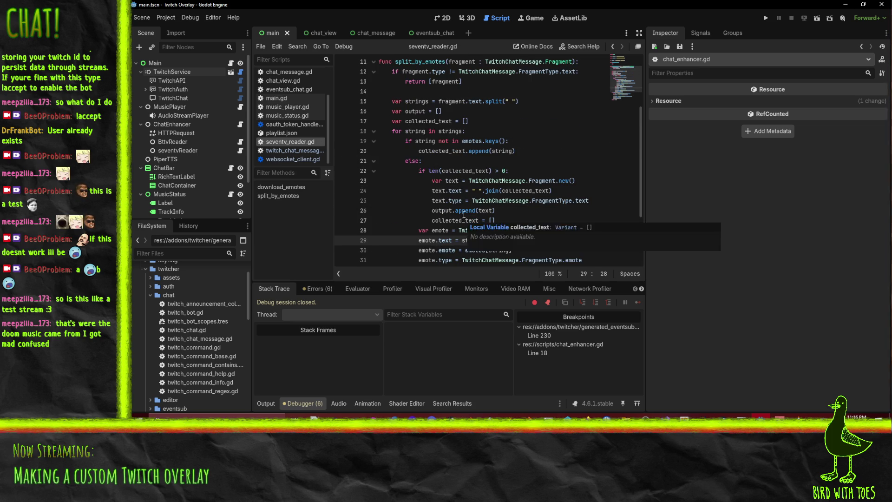
scroll(465, 223, down, 3)
click(485, 231)
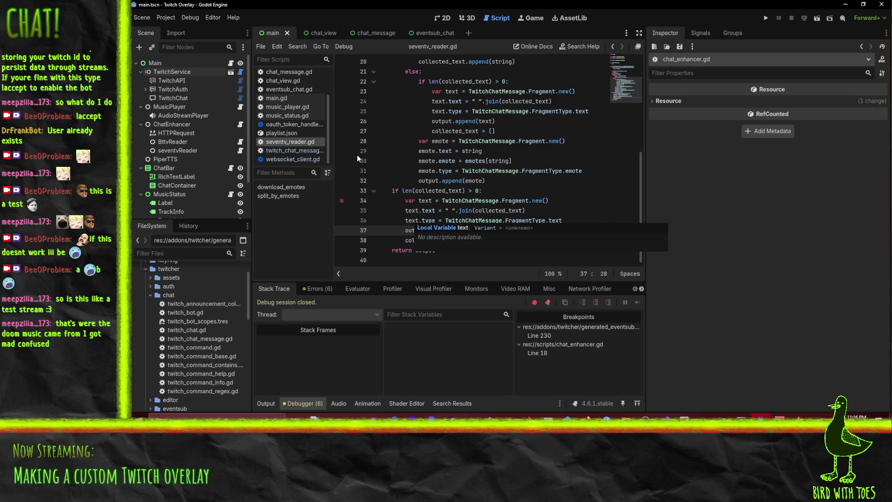
scroll(298, 139, up, 2)
scroll(298, 138, up, 1)
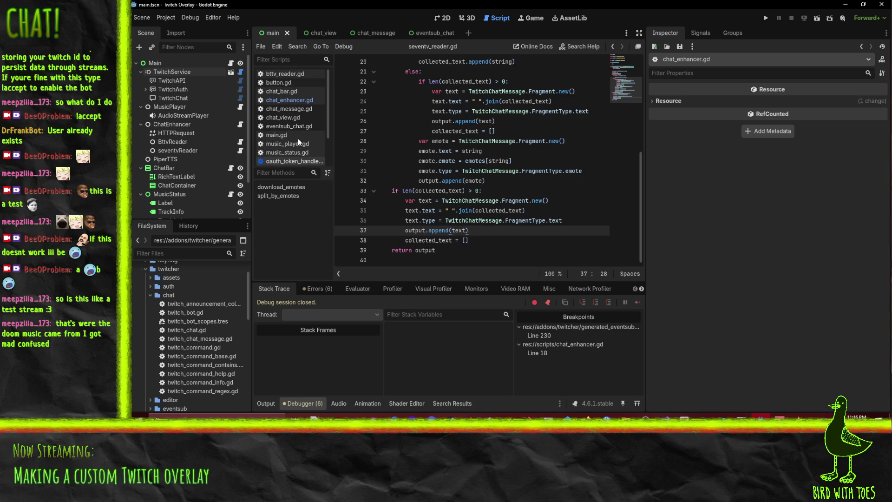
click(286, 75)
Step: Copy the leftover-text flush block on lines 58–63 of bttv_reader.gd
scroll(487, 192, up, 2)
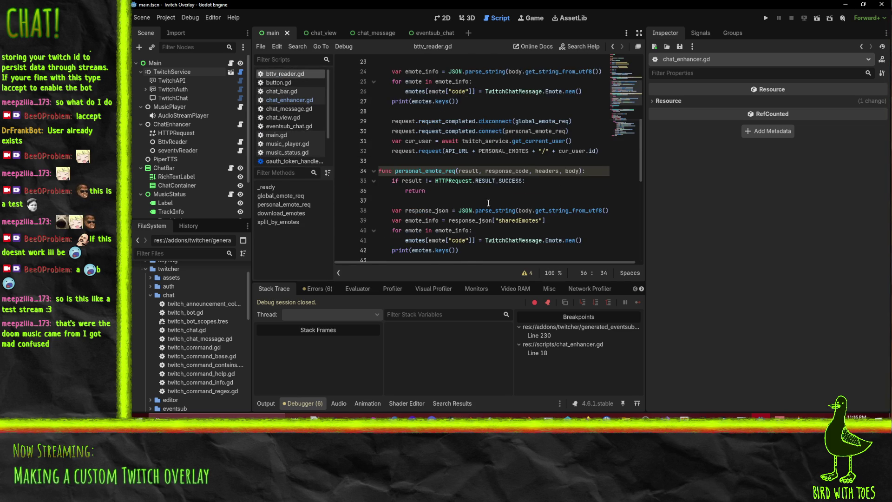
scroll(466, 182, down, 10)
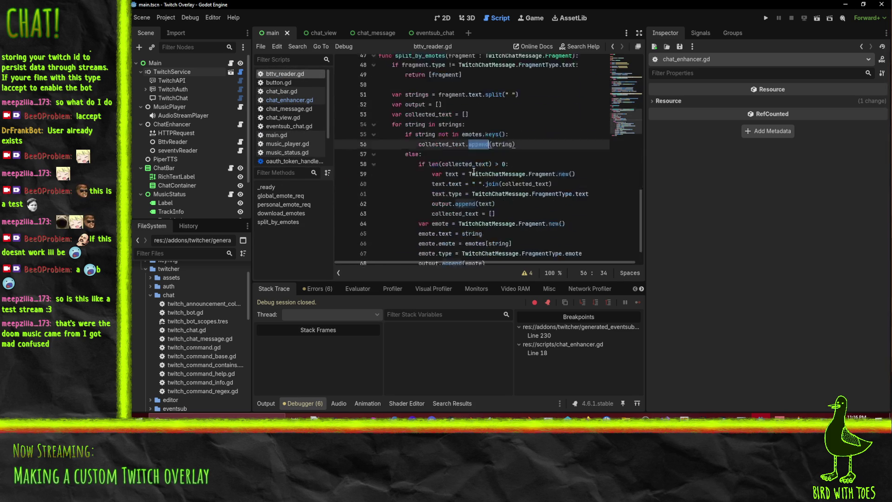
click(462, 134)
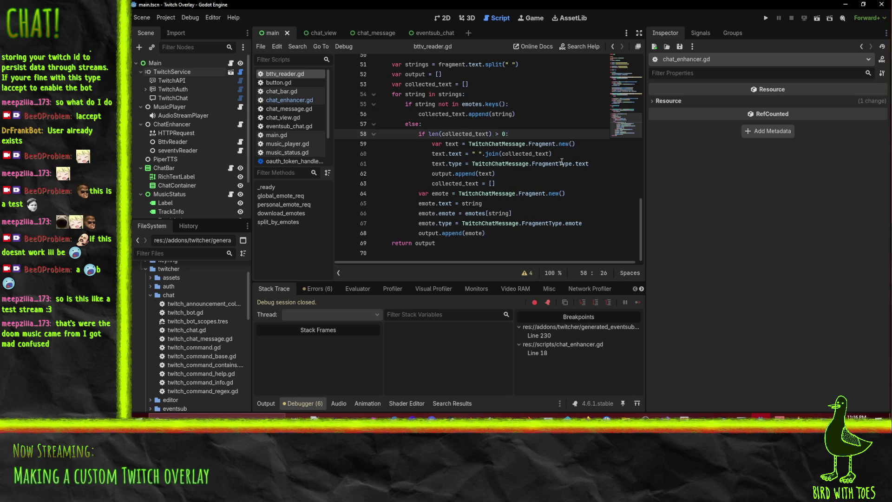
key(Home)
key(Home)
key(shift+Down)
key(shift+Down)
key(shift+Down)
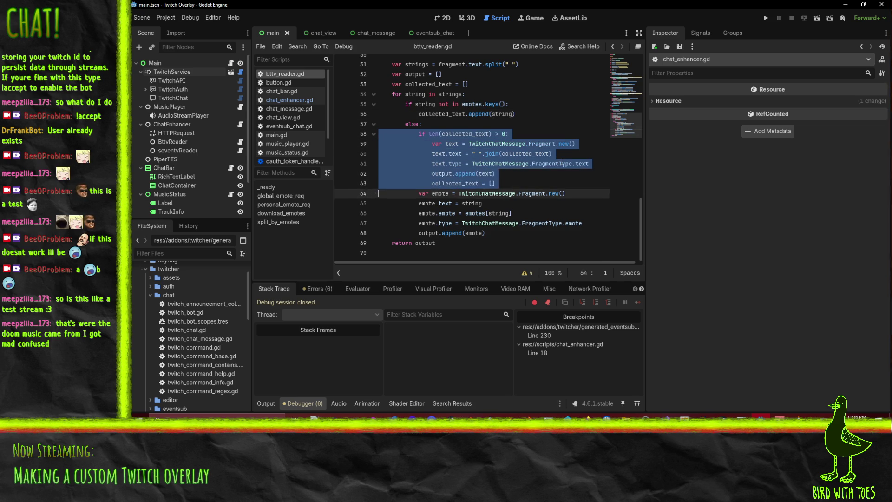
key(ctrl+c)
Step: Paste the flush block after the loop, dedent it out of the loop, and save bttv_reader.gd
key(Down)
key(Down)
key(Down)
key(ctrl+v)
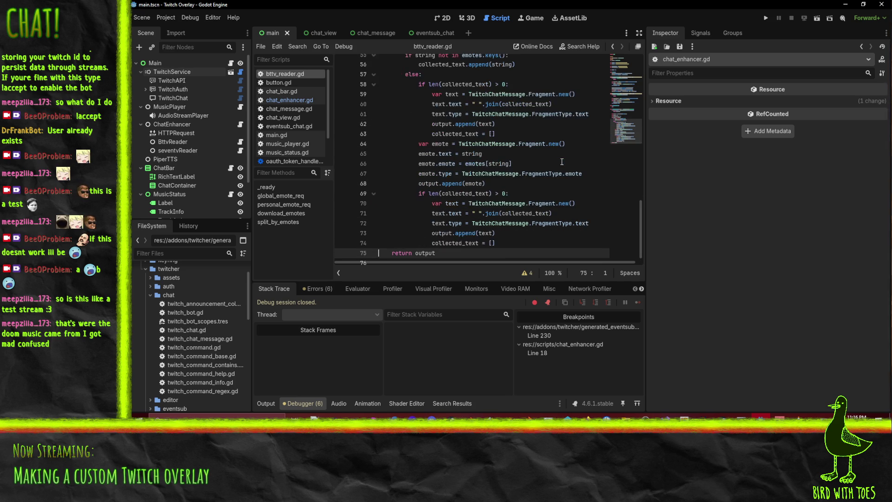
key(shift+Up)
key(shift+Up)
key(shift+Up)
key(shift+Tab)
key(shift+Tab)
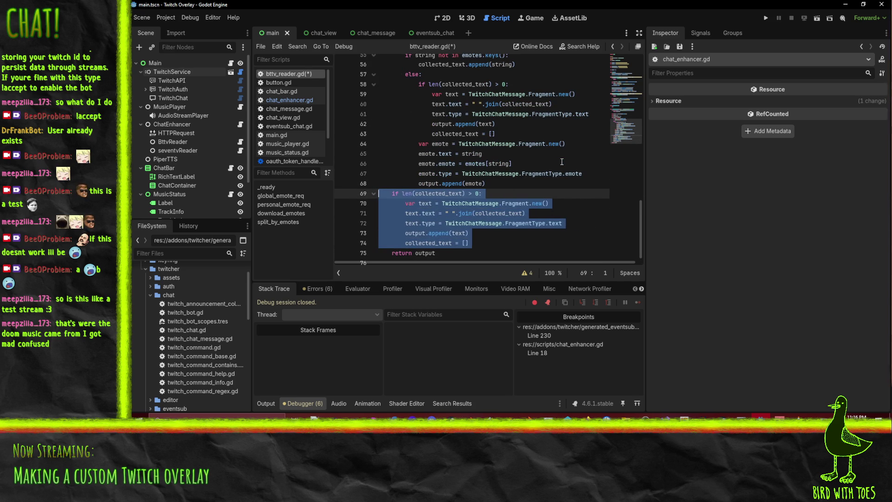
key(ctrl+s)
key(Escape)
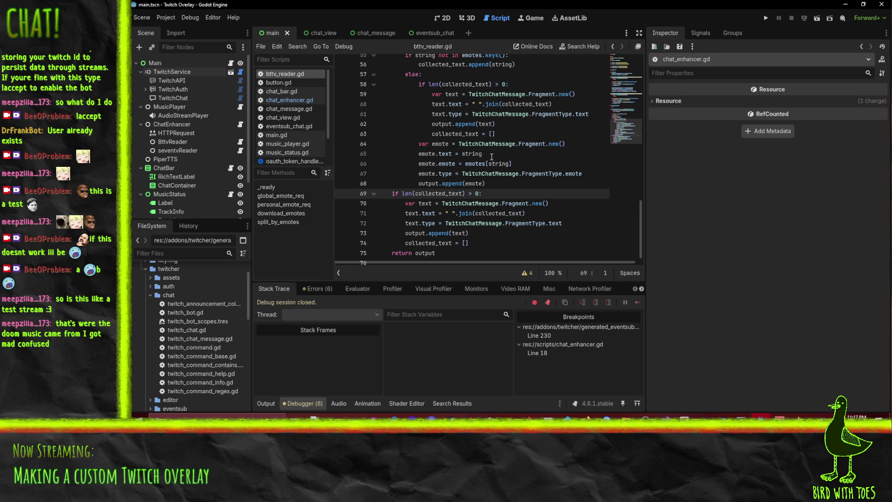
key(ctrl+Up)
key(ctrl+Up)
key(ctrl+Up)
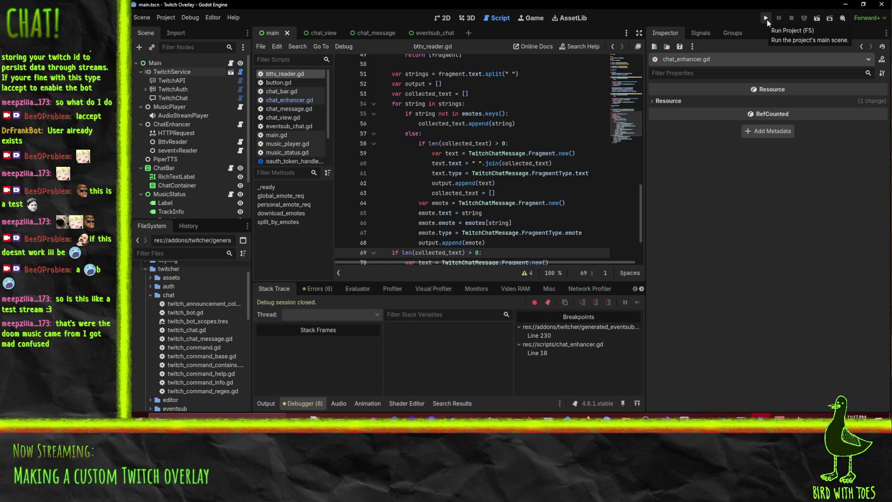
Step: Run the overlay, move the breakpoint from line 18 to line 20, and continue to it
click(766, 20)
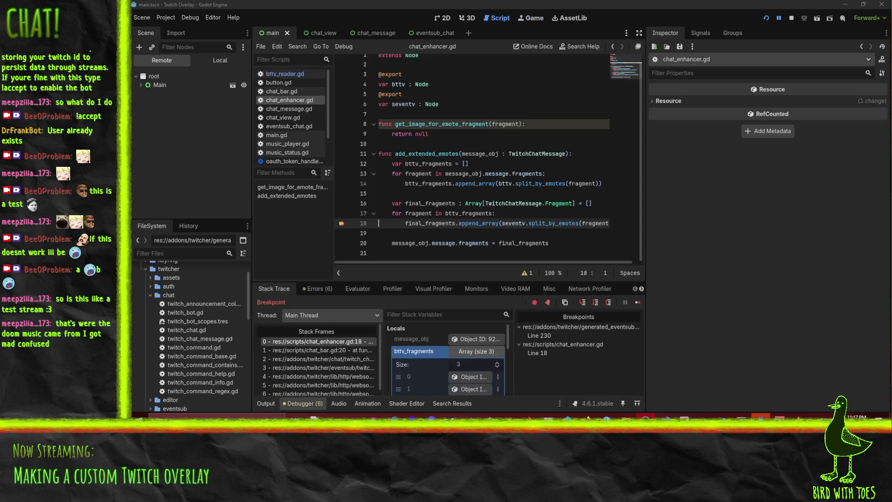
click(341, 243)
click(340, 224)
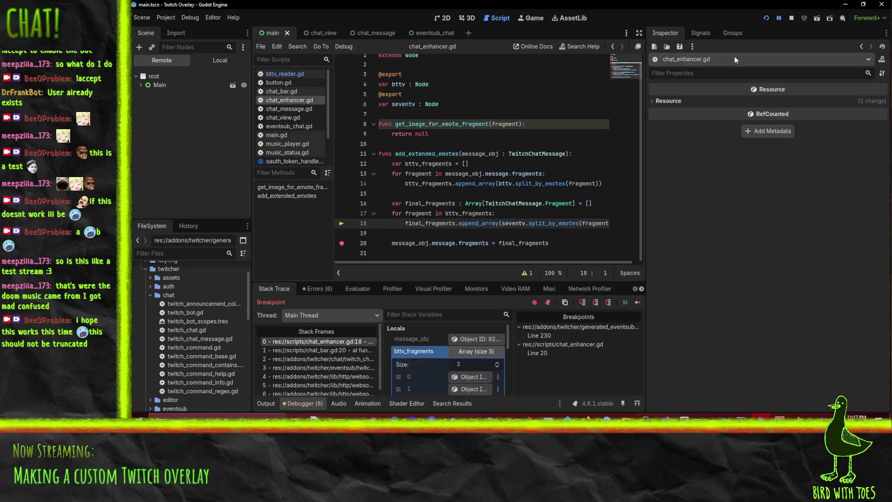
click(777, 19)
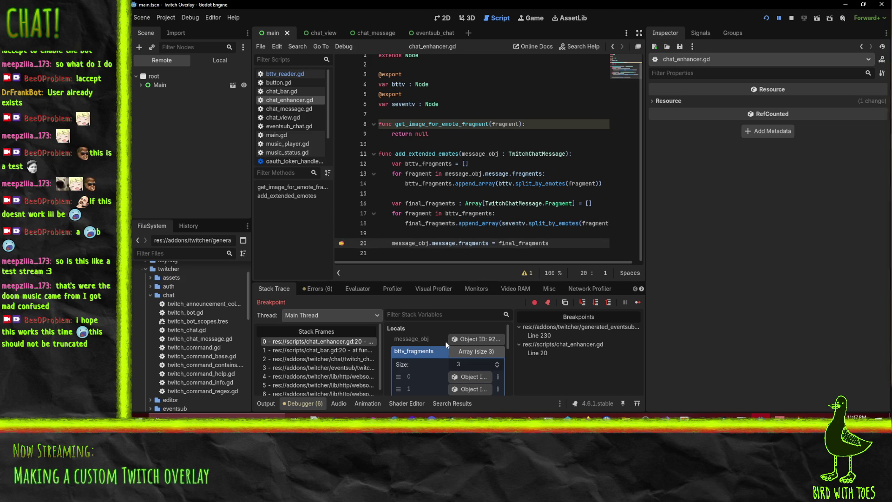
Step: Expand final_fragments in Locals, inspect its three fragments, then resume and stop the project
click(477, 352)
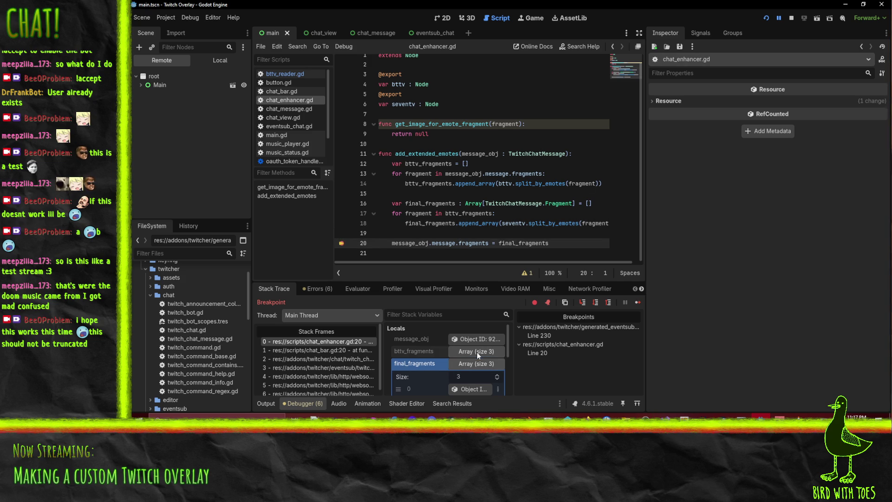
scroll(474, 369, down, 2)
click(478, 380)
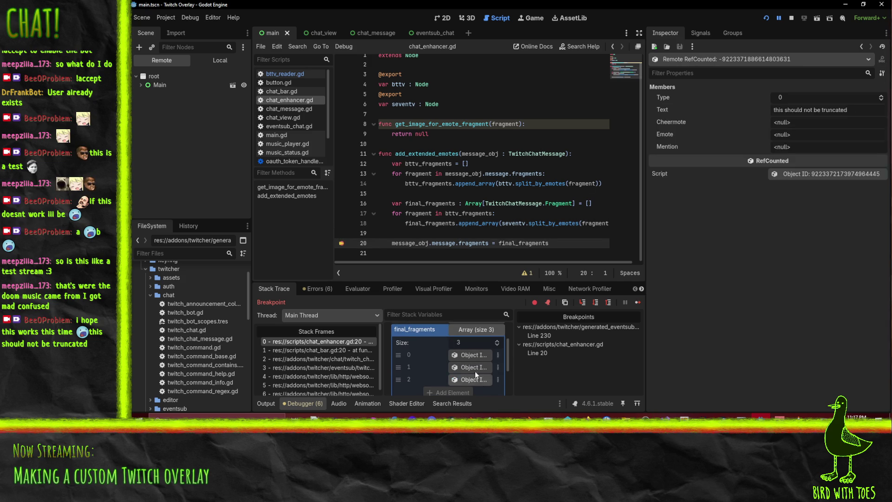
click(473, 366)
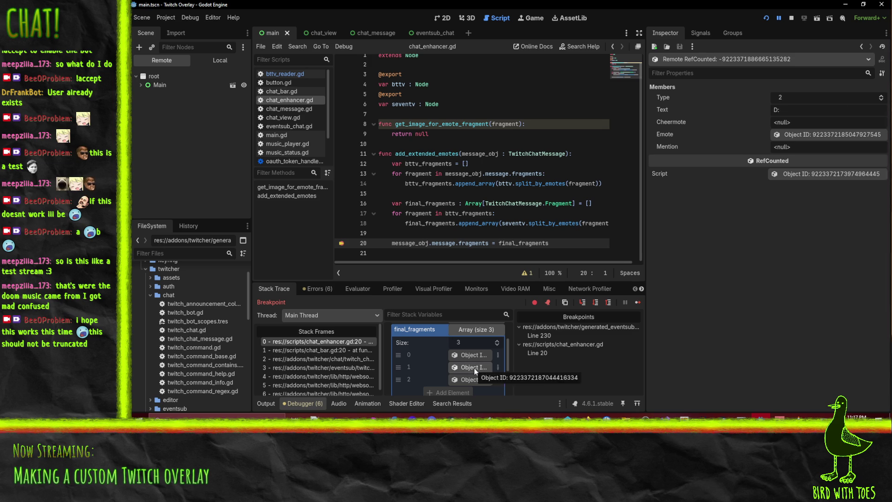
click(474, 359)
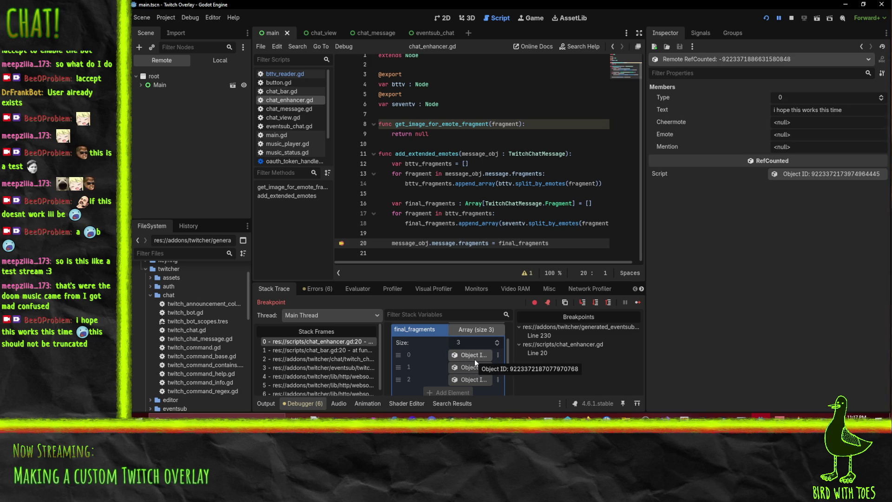
click(778, 18)
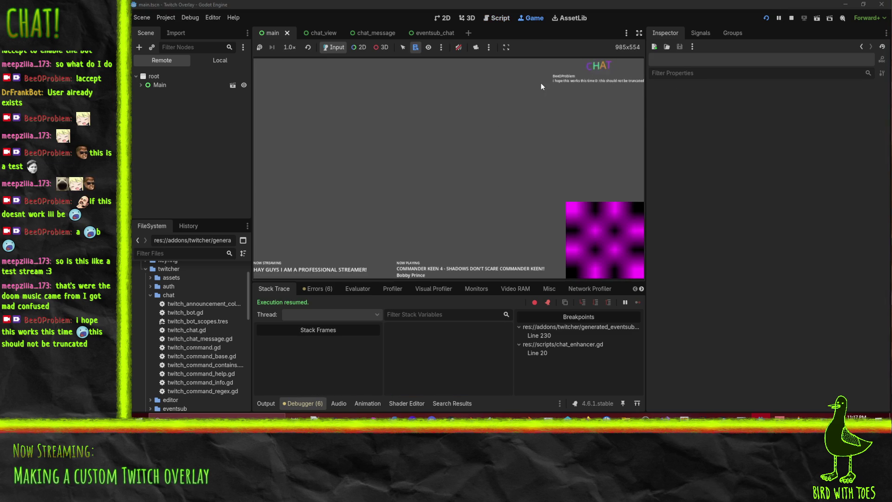
click(791, 19)
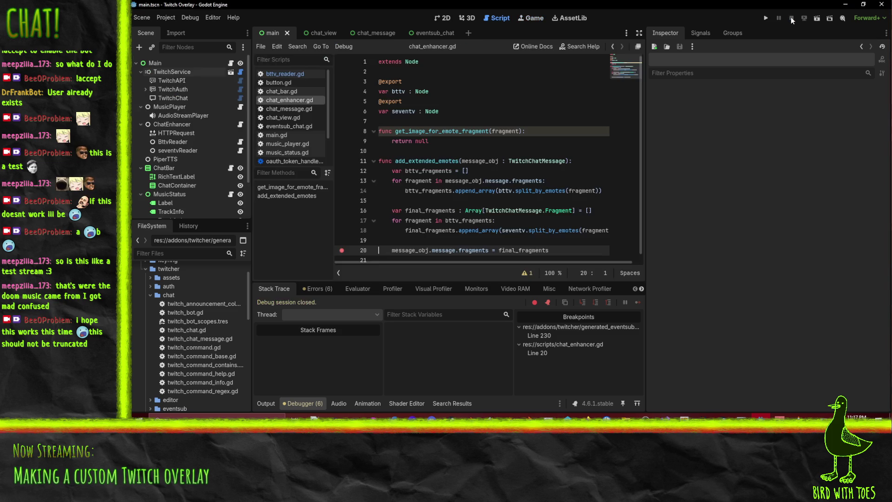
Step: Clear the line 20 breakpoint in chat_enhancer.gd, then open twitch_chat_message.gd
click(432, 194)
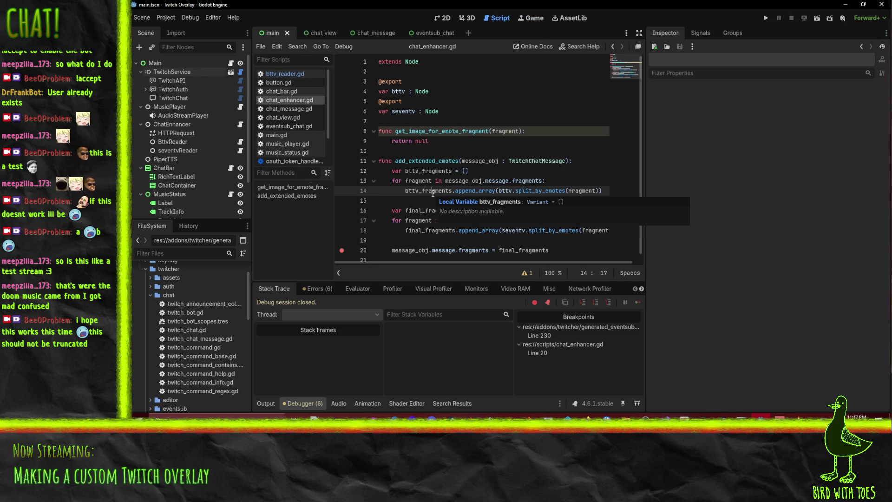
click(343, 251)
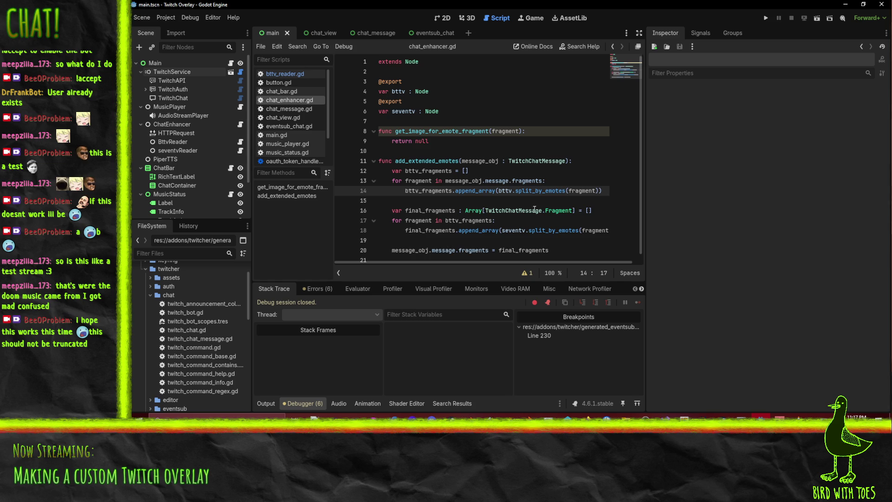
scroll(532, 245, down, 1)
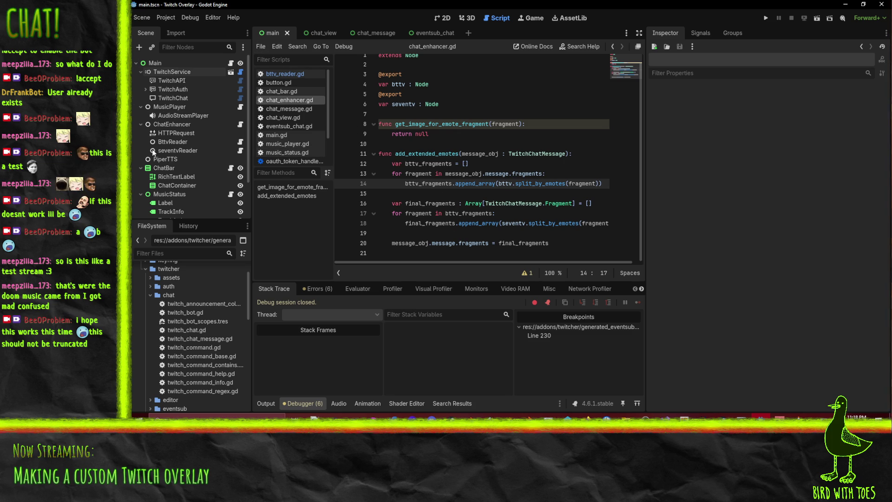
scroll(285, 151, down, 3)
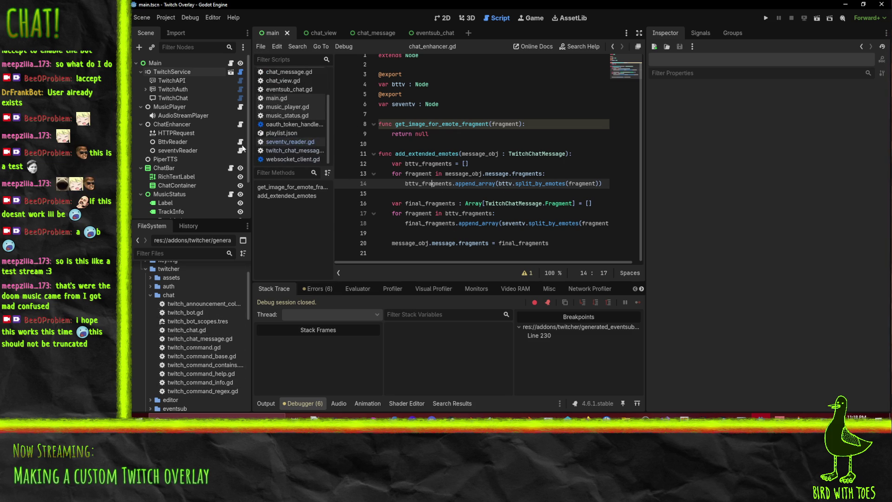
click(283, 149)
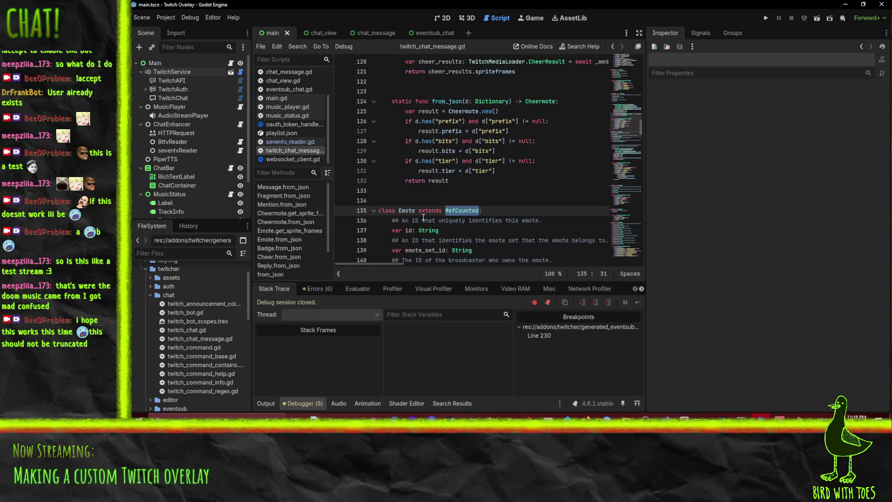
Step: Select the Emote class on line 135 and scroll through its from_json parsing code
click(407, 210)
double_click(406, 210)
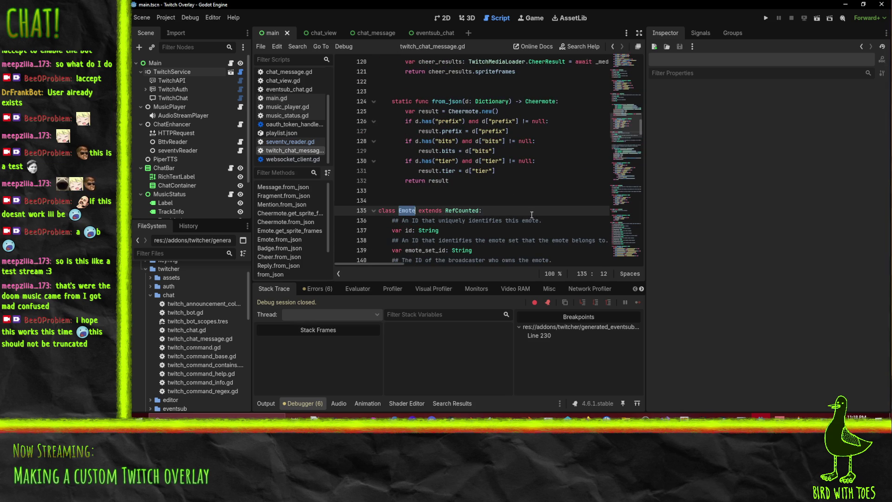
scroll(362, 109, down, 4)
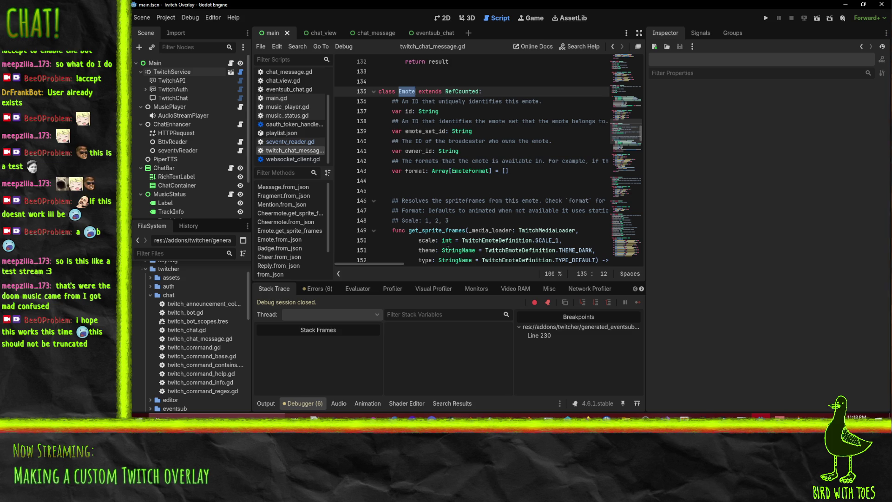
mouse_move(403, 265)
mouse_down()
mouse_move(423, 266)
mouse_move(389, 264)
mouse_up()
scroll(483, 196, down, 2)
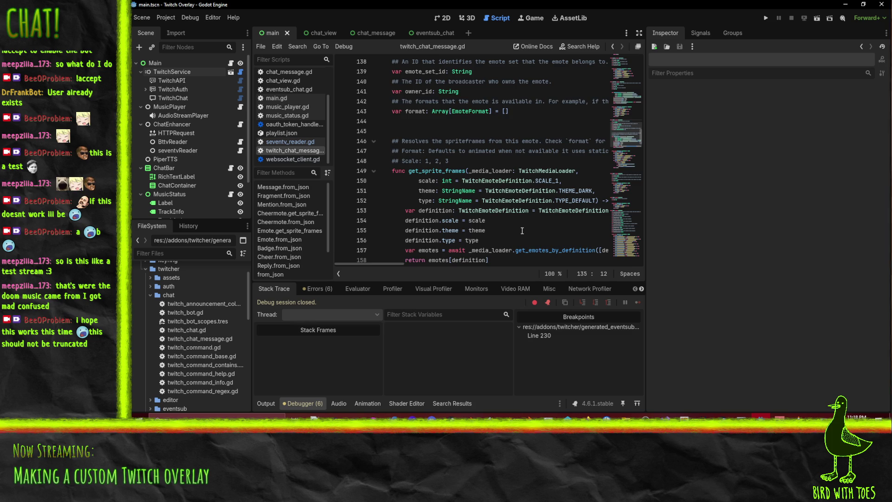
scroll(521, 230, down, 4)
scroll(528, 153, down, 2)
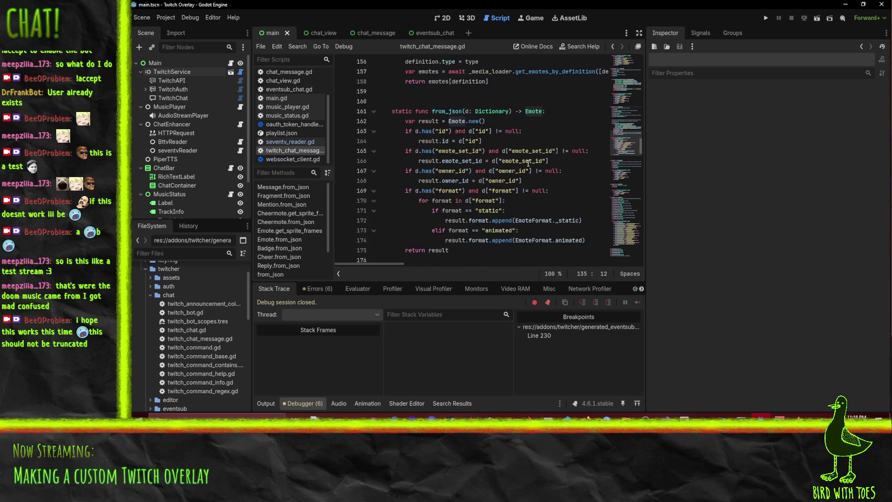
scroll(528, 162, up, 1)
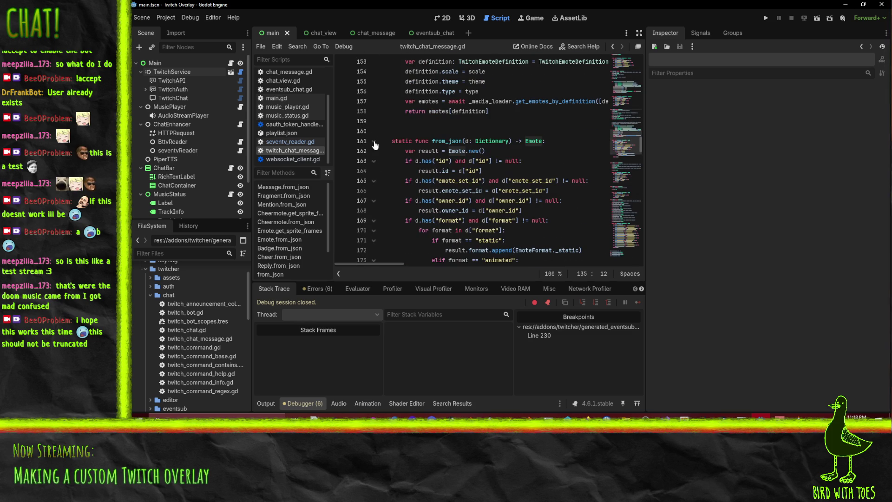
scroll(394, 156, down, 2)
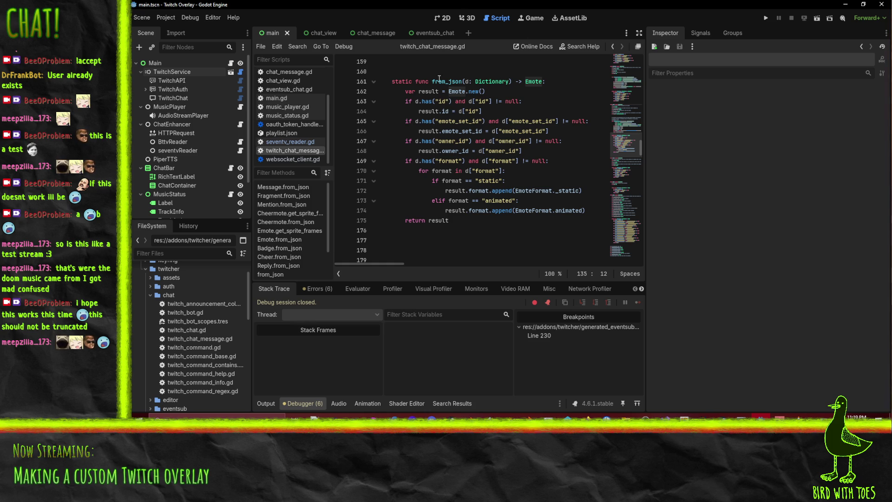
Step: Check the emote_set_id handling, then open bttv_reader.gd from the Scripts list
click(520, 121)
scroll(520, 121, up, 4)
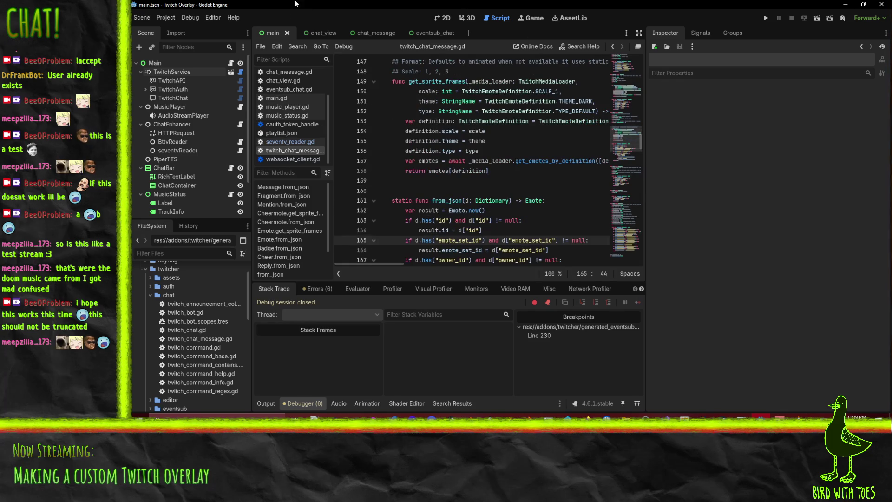
scroll(296, 96, up, 3)
right_click(294, 76)
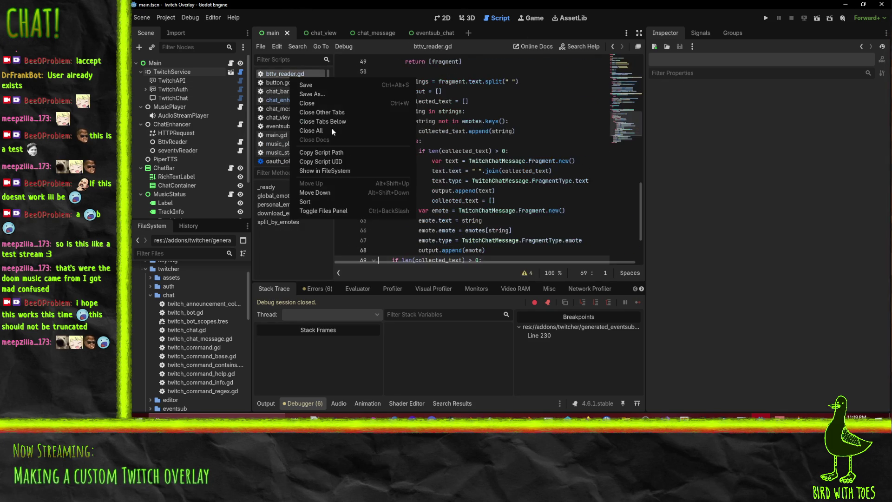
Step: Create a new script extended_emote.gd in the scripts folder
scroll(162, 308, up, 2)
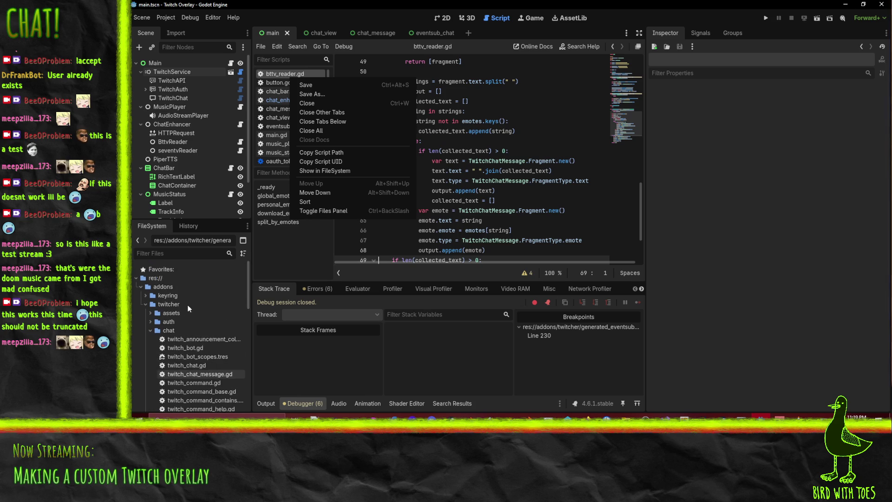
scroll(149, 306, down, 8)
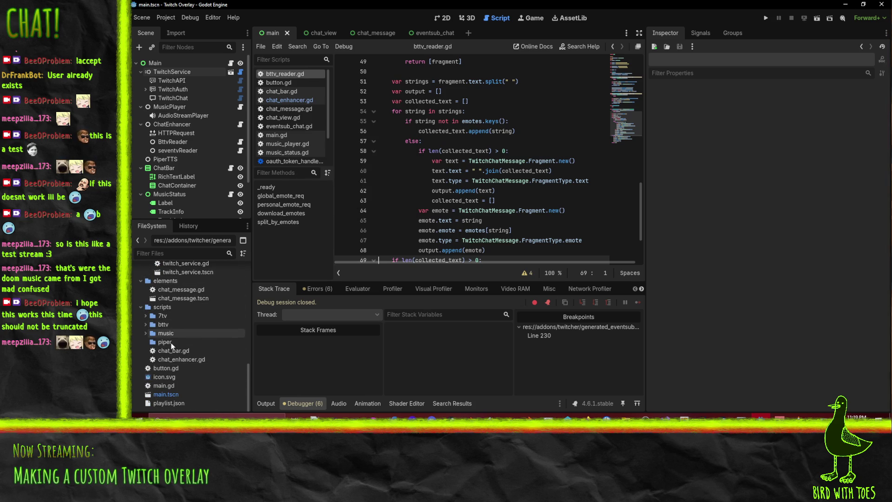
right_click(161, 308)
mouse_move(219, 274)
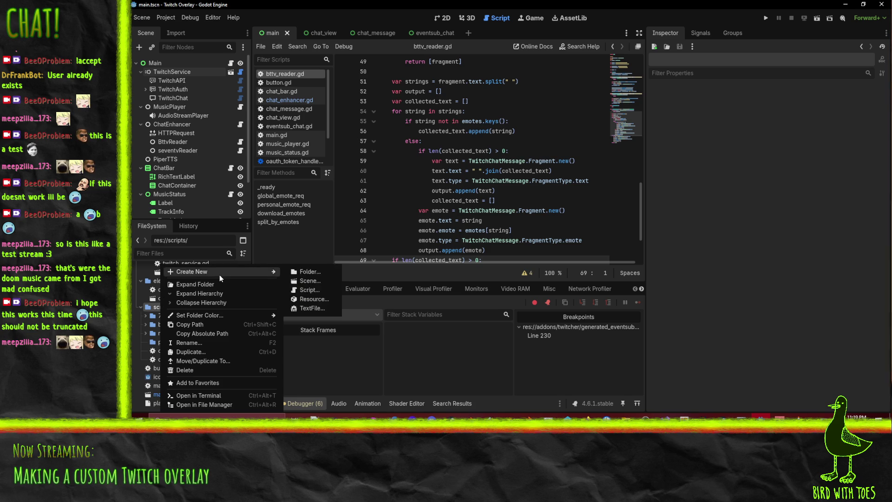
click(316, 288)
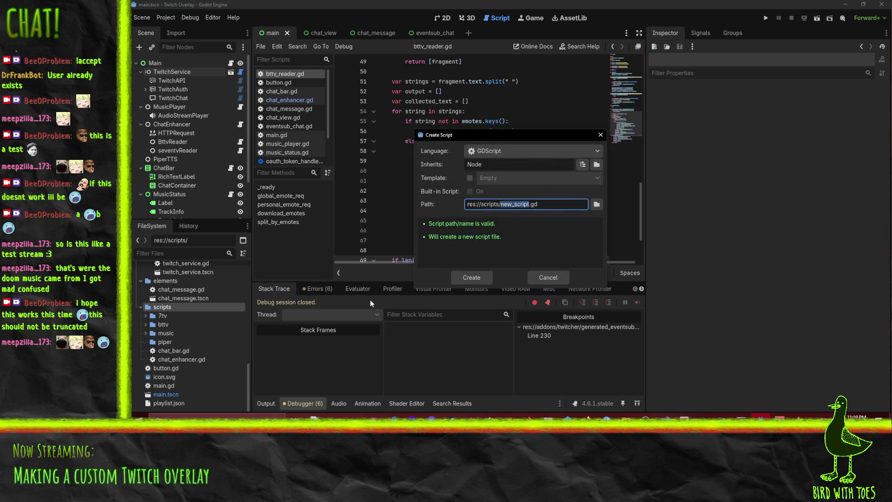
text(extended_emote)
key(Return)
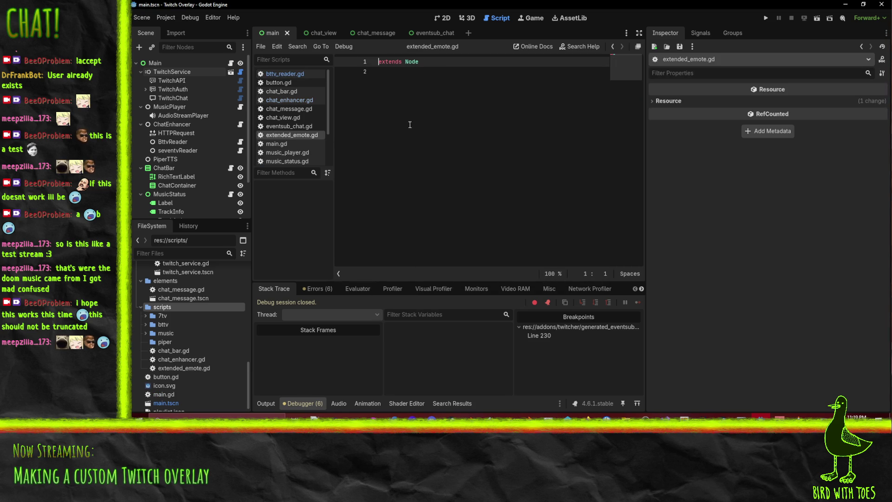
Step: Make extended_emote.gd extend TwitchChatMessage.Emote, then switch back to twitch_chat_message.gd
double_click(411, 62)
text(Twitcher)
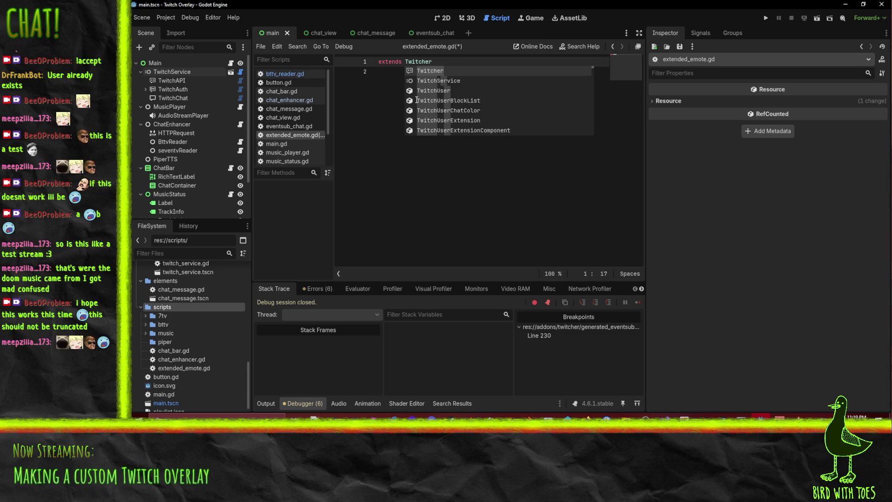
text(Cha)
key(BackSpace)
key(BackSpace)
key(BackSpace)
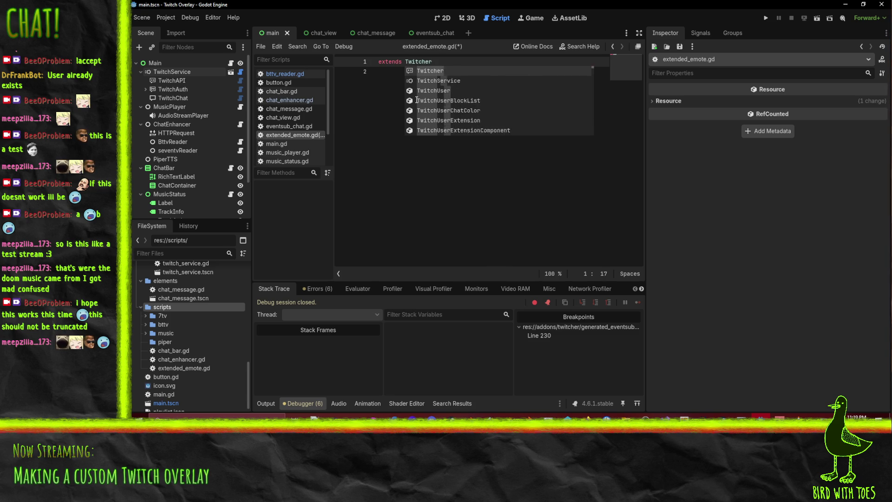
text(ChatM)
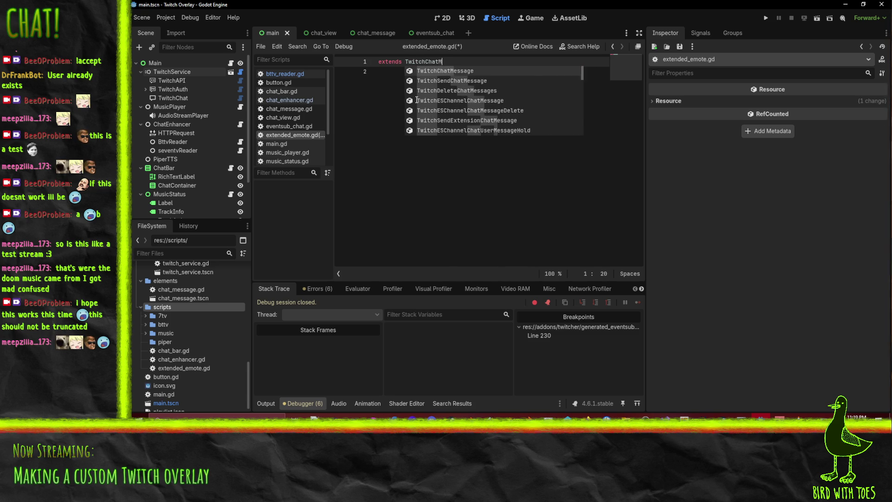
key(Return)
key(Return)
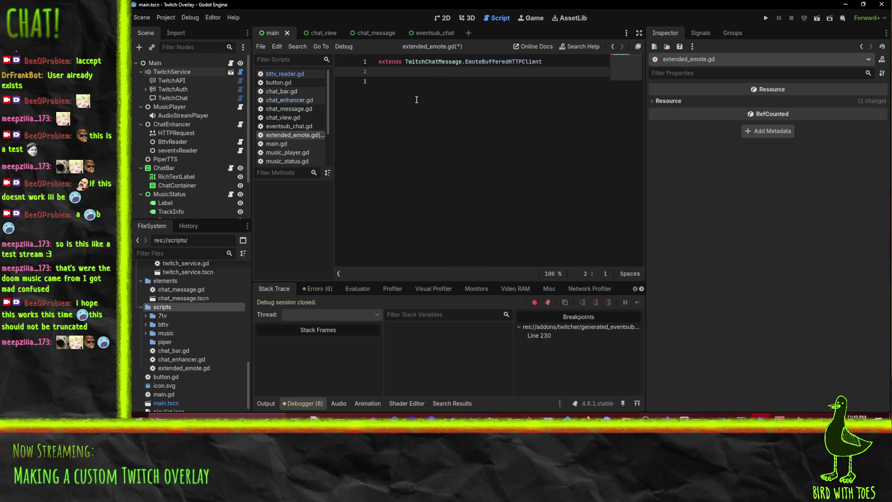
key(BackSpace)
key(BackSpace)
key(BackSpace)
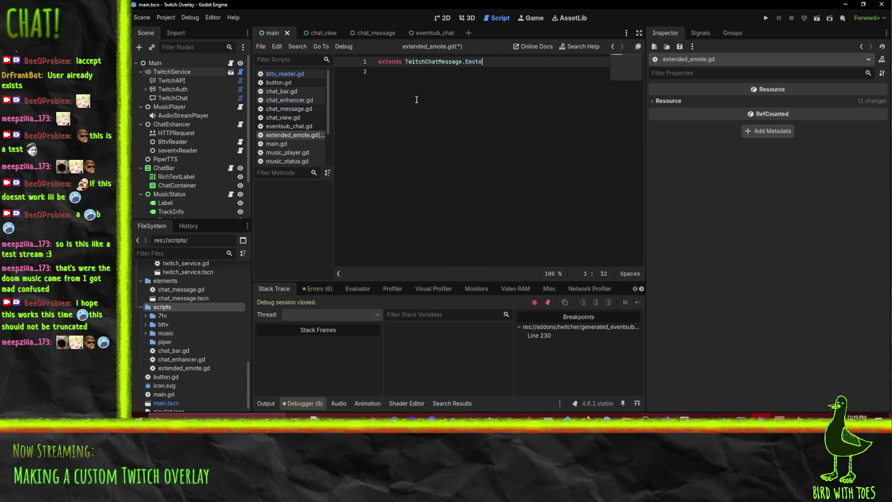
text(e)
key(Return)
key(Return)
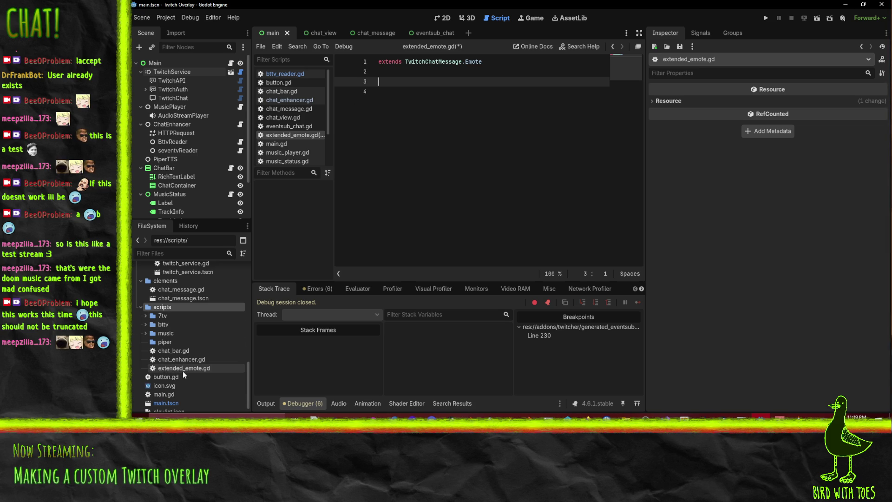
scroll(297, 144, down, 2)
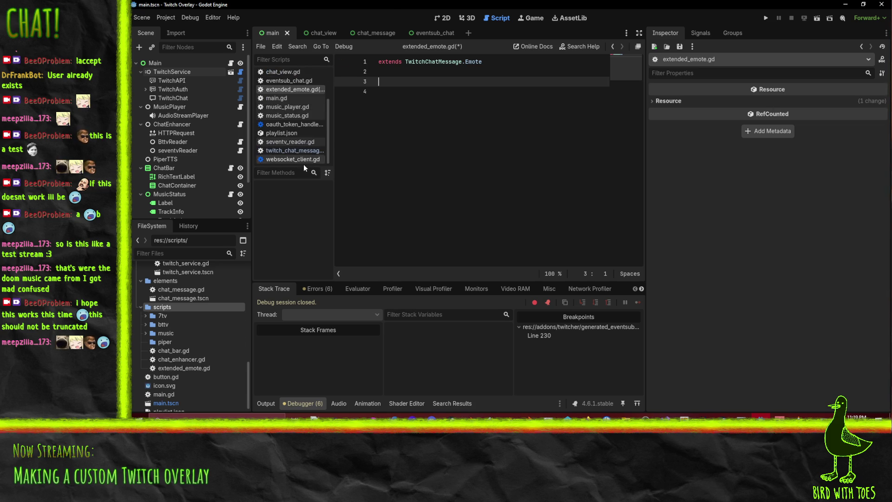
click(297, 150)
scroll(448, 213, up, 7)
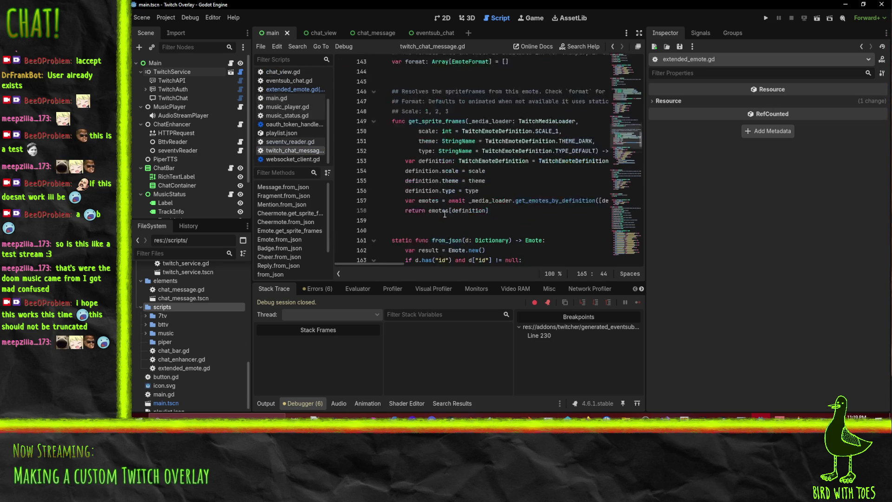
Step: Scroll to get_sprite_frames in twitch_chat_message.gd and select its func header on line 149
scroll(454, 213, up, 13)
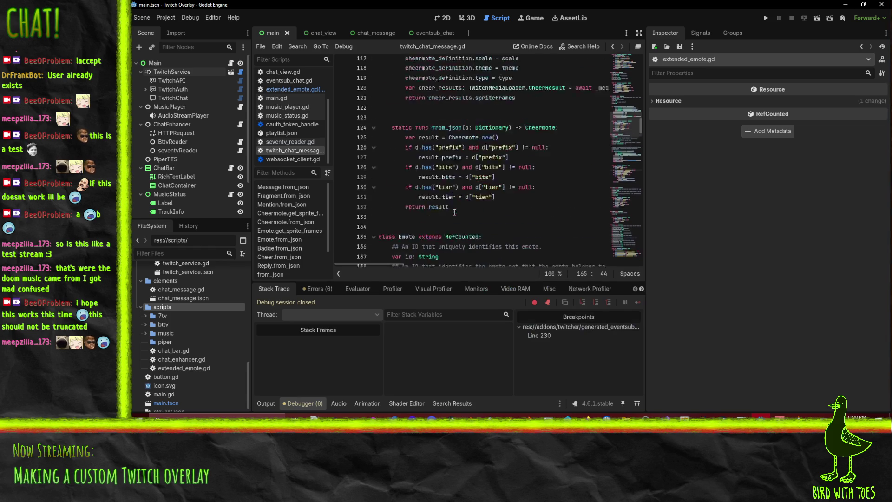
scroll(453, 211, down, 12)
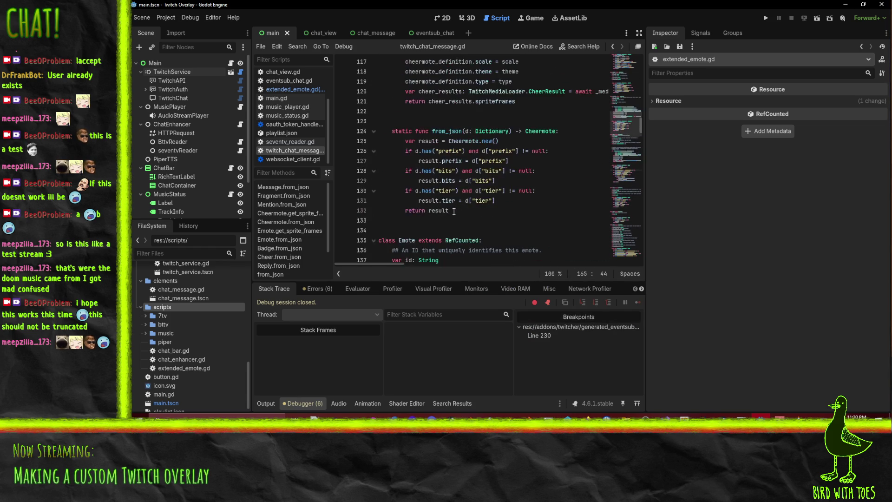
scroll(422, 181, down, 5)
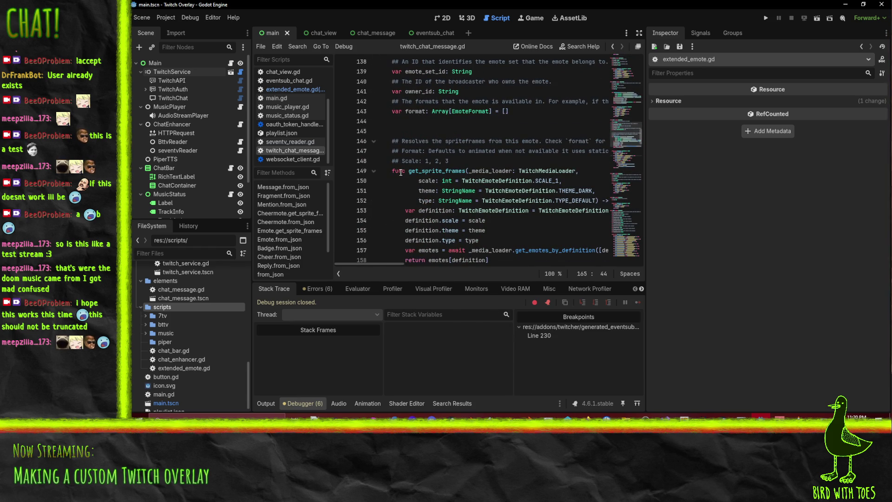
click(398, 171)
mouse_move(488, 196)
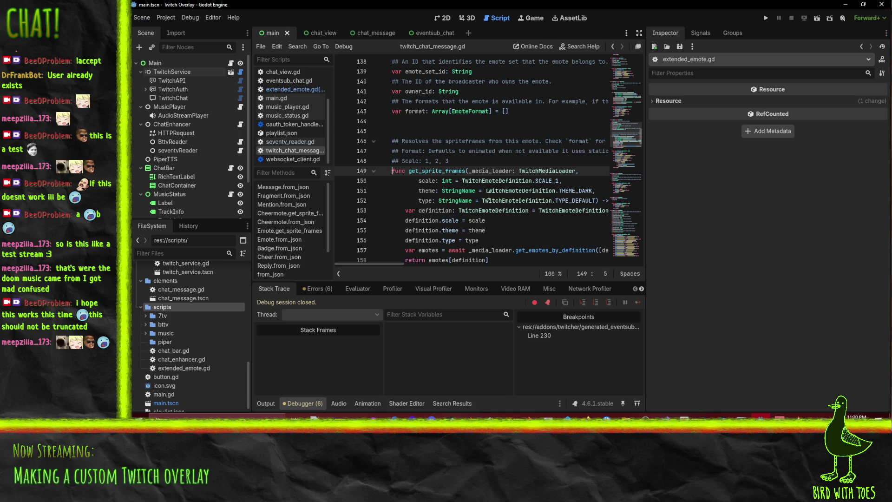
key(Home)
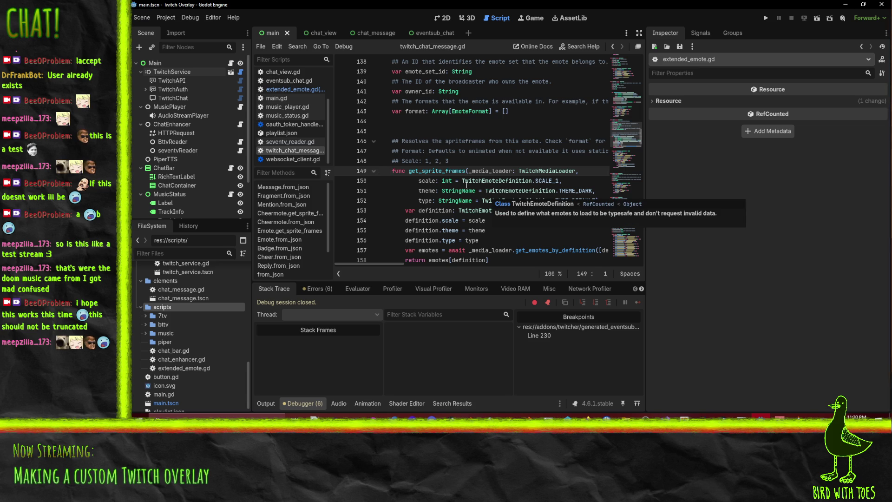
shift+click(390, 171)
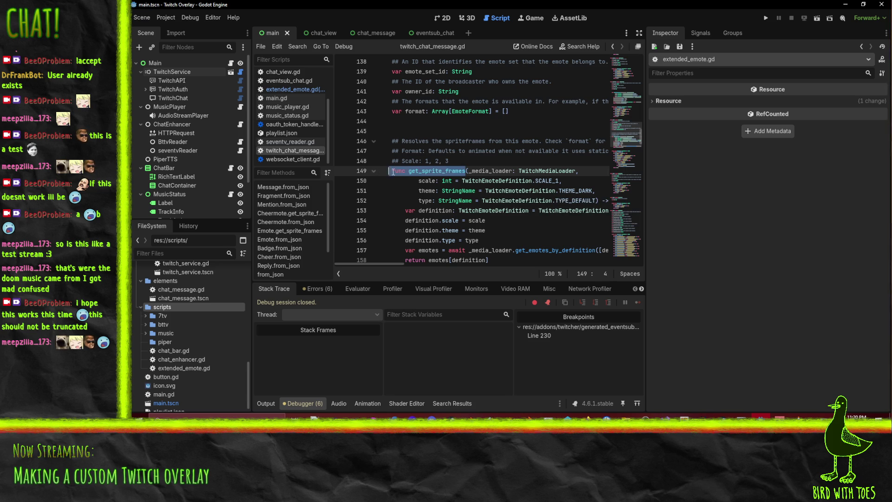
Step: Switch to the eventsub_chat scene, then close it
scroll(492, 210, up, 5)
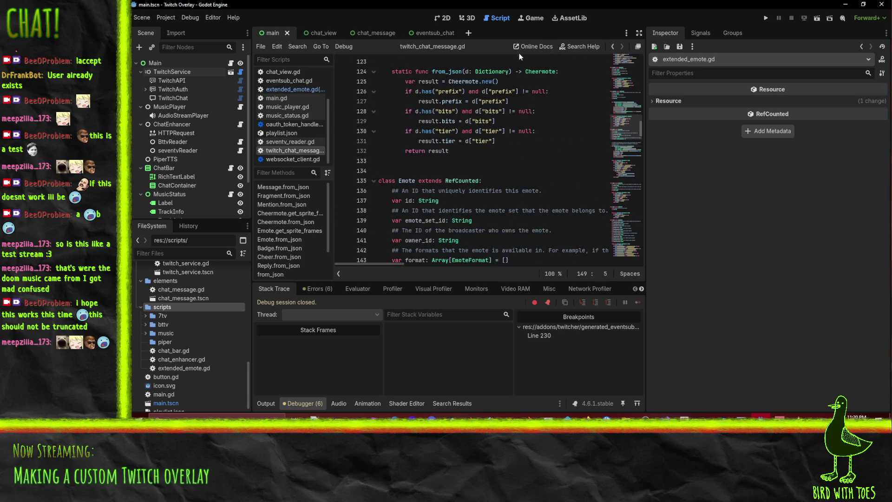
click(427, 32)
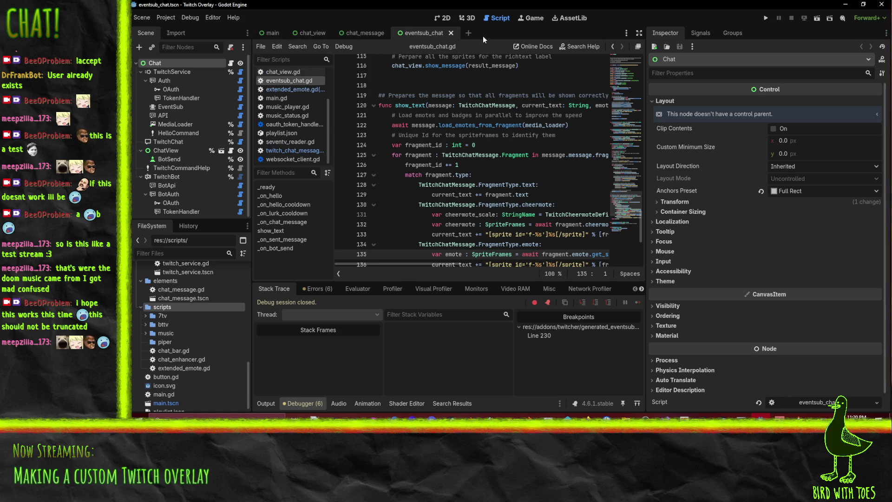
click(450, 32)
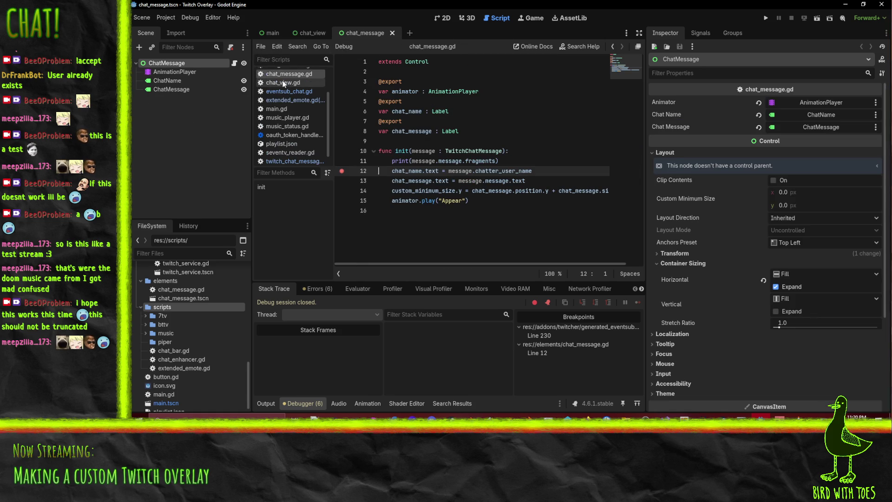
Step: Open chat_enhancer.gd and move to its last line
scroll(286, 121, up, 2)
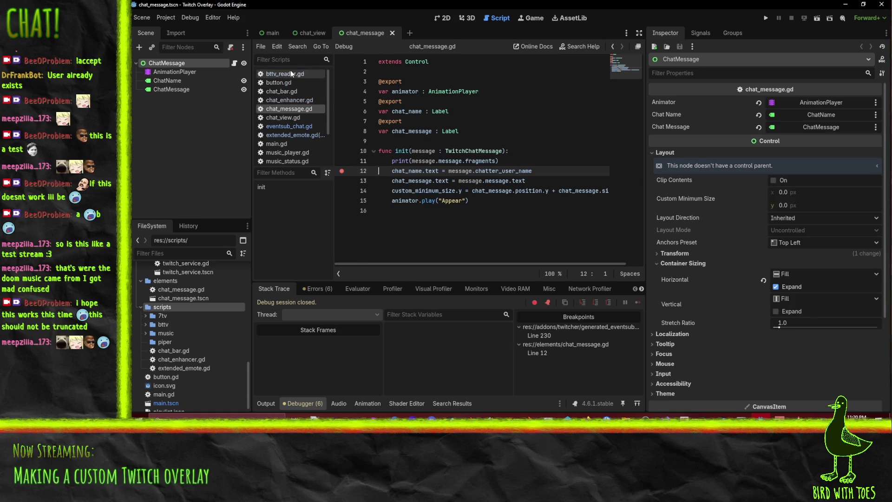
scroll(292, 100, down, 1)
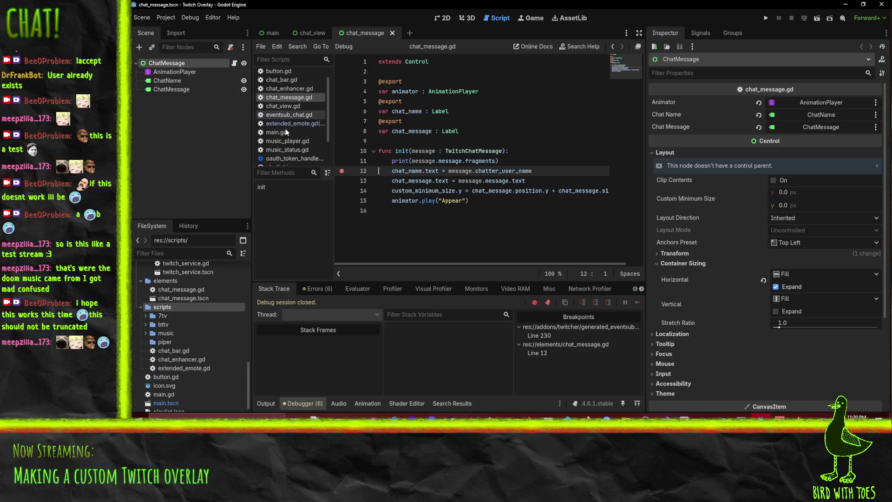
click(293, 90)
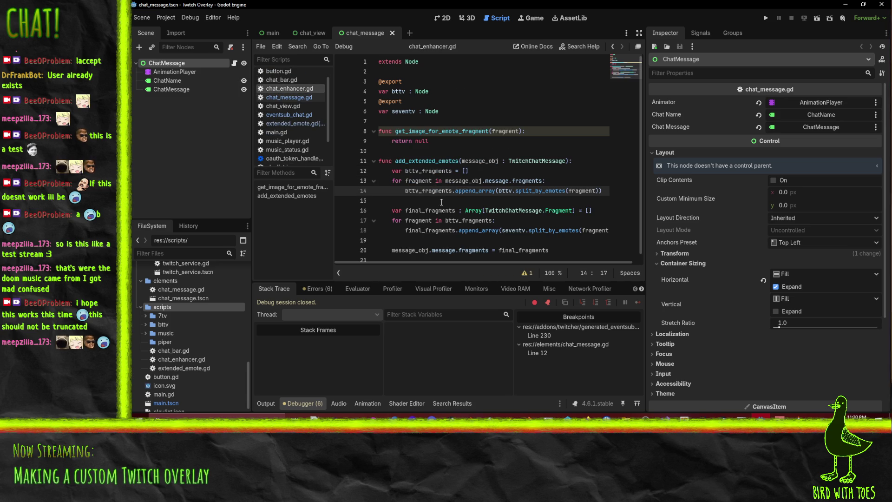
click(382, 251)
scroll(292, 116, down, 2)
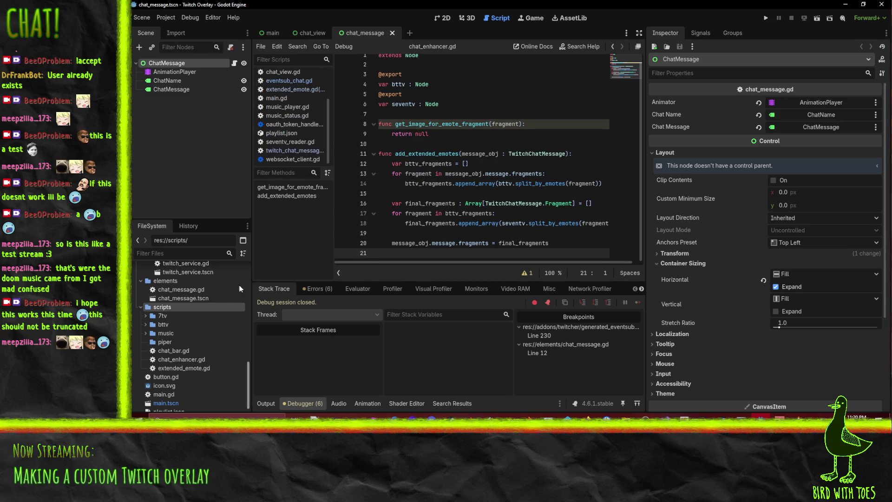
scroll(169, 378, up, 1)
scroll(190, 308, down, 2)
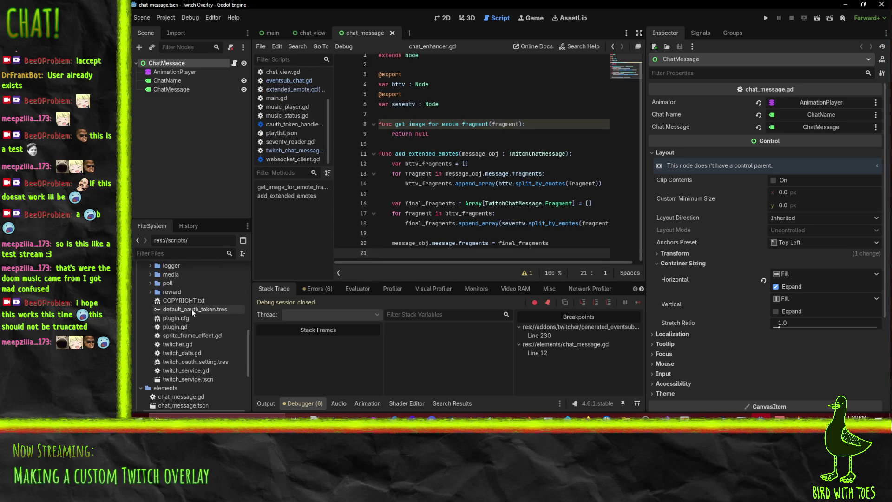
Step: Delete extended_emote.gd from the project, then reselect chat_enhancer.gd
click(187, 359)
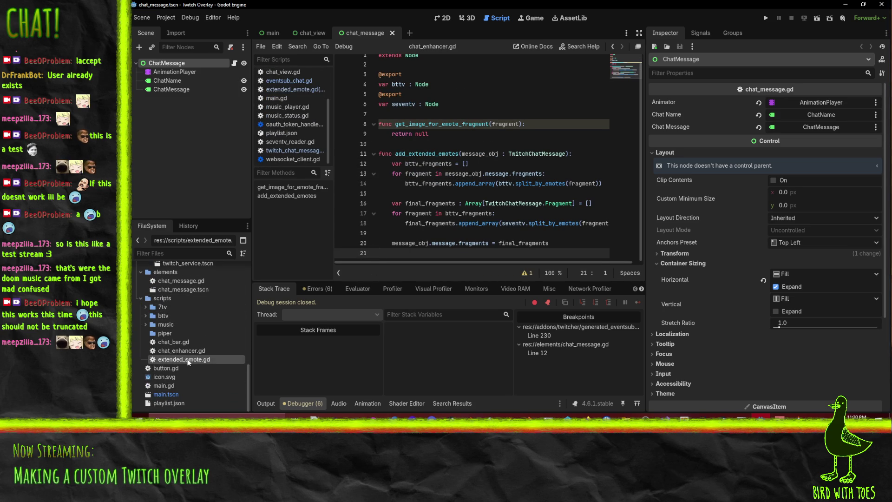
double_click(188, 360)
key(ctrl+a)
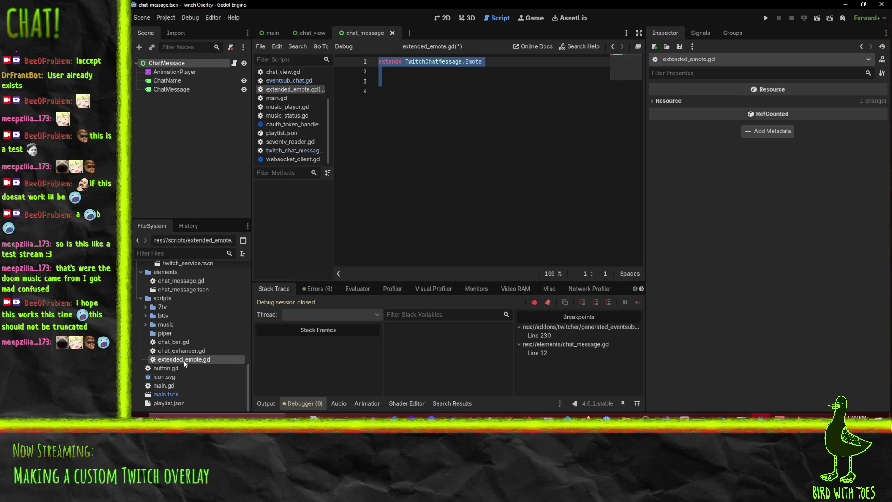
key(Delete)
click(448, 253)
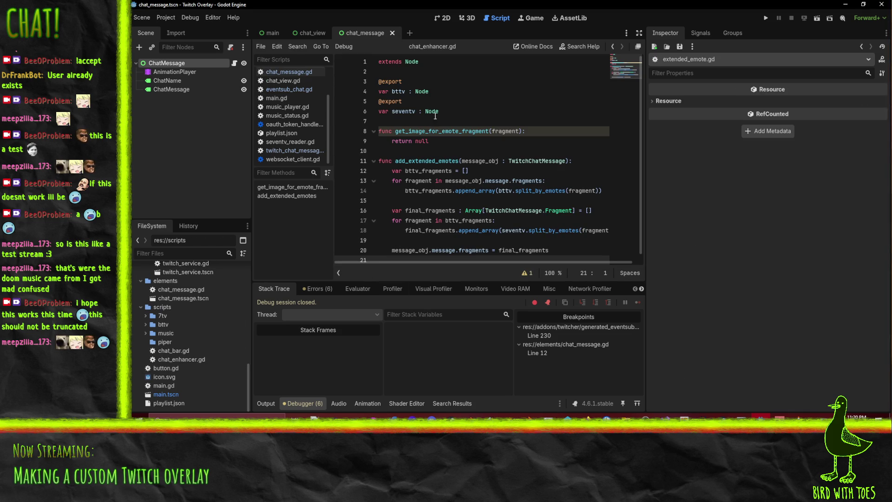
scroll(205, 290, up, 5)
scroll(210, 333, down, 5)
click(200, 359)
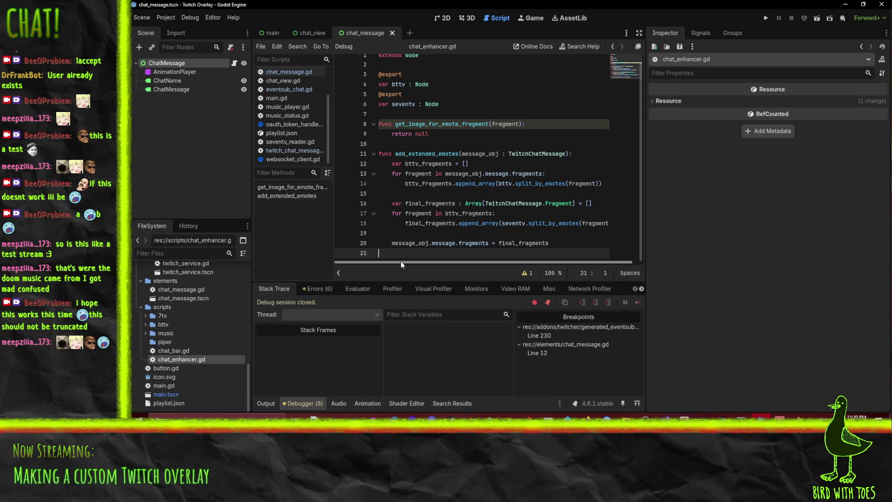
Step: Tidy the trailing lines and start a class ExtendedEmote based on TwitchChatMessage.Emote
key(BackSpace)
key(shift+Tab)
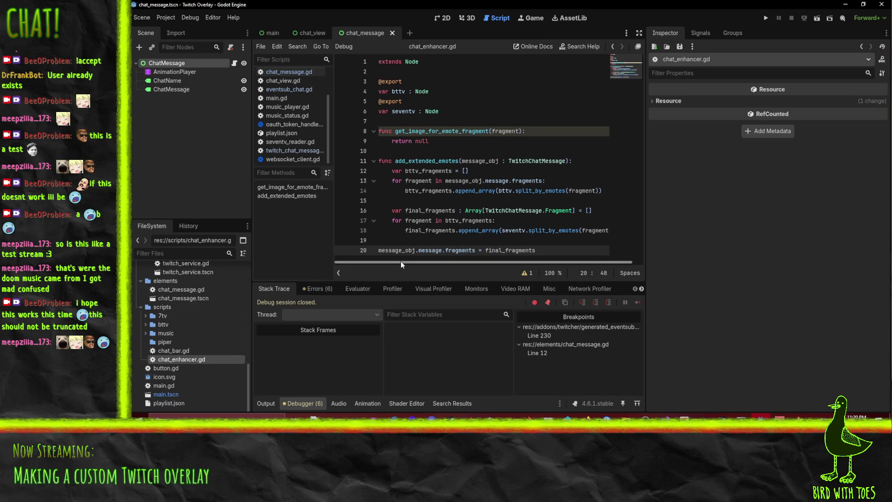
key(Tab)
key(End)
key(Return)
key(Return)
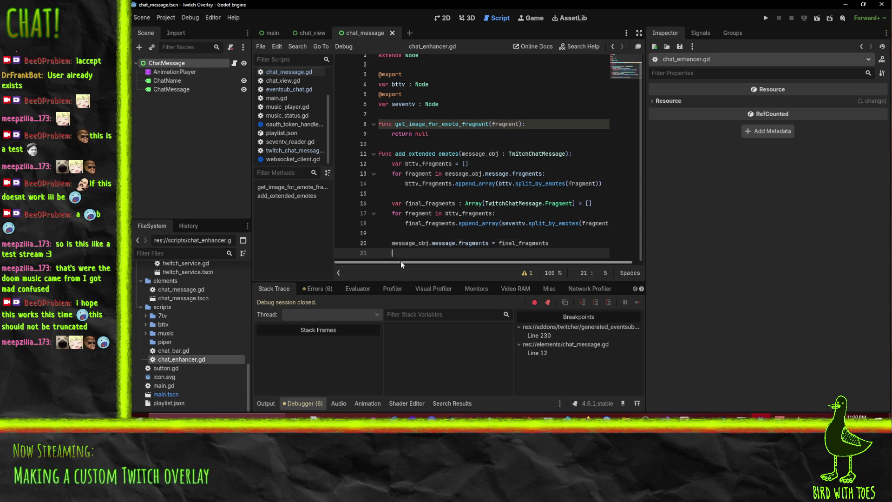
text(class Eh)
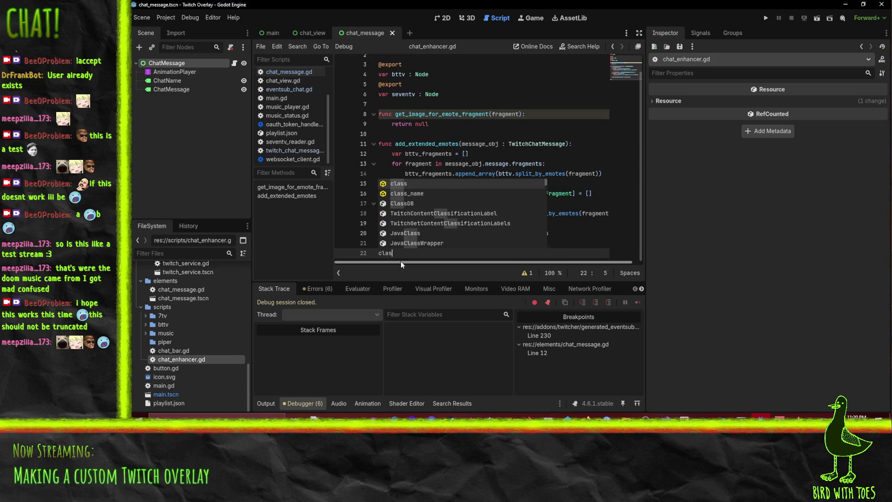
key(BackSpace)
text(xtendedEmote : )
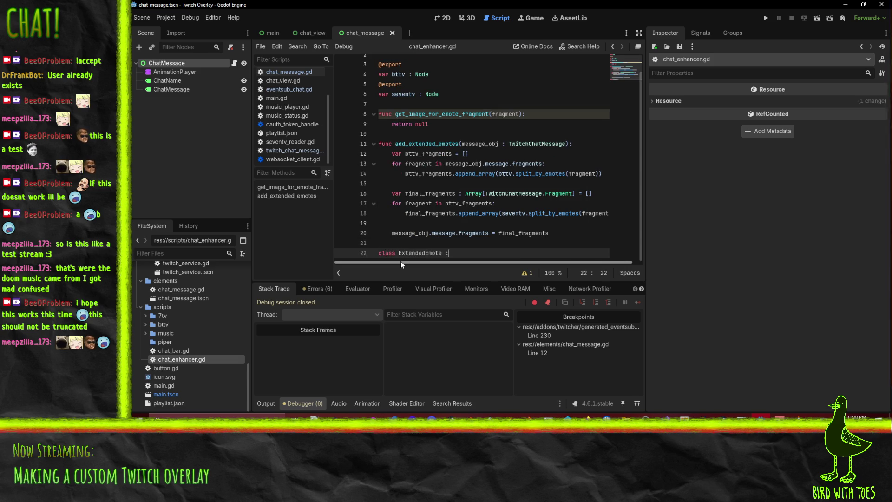
text(TwitchChatMes)
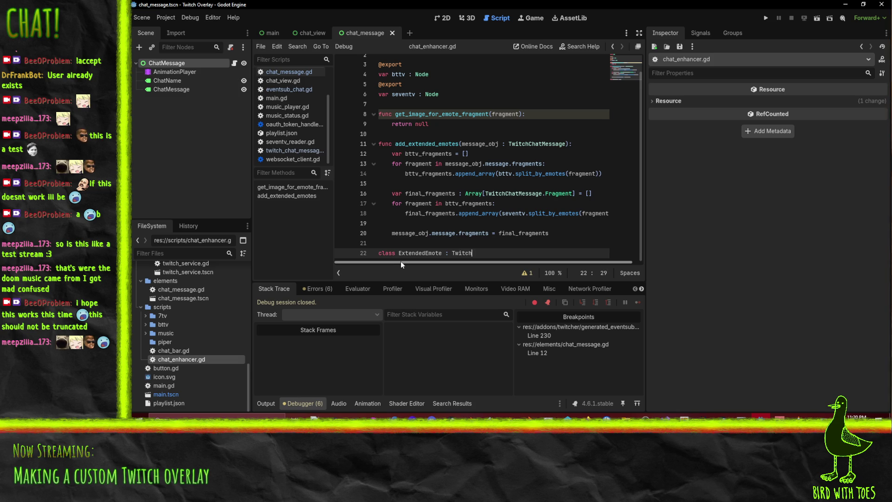
key(Return)
text(.Emo)
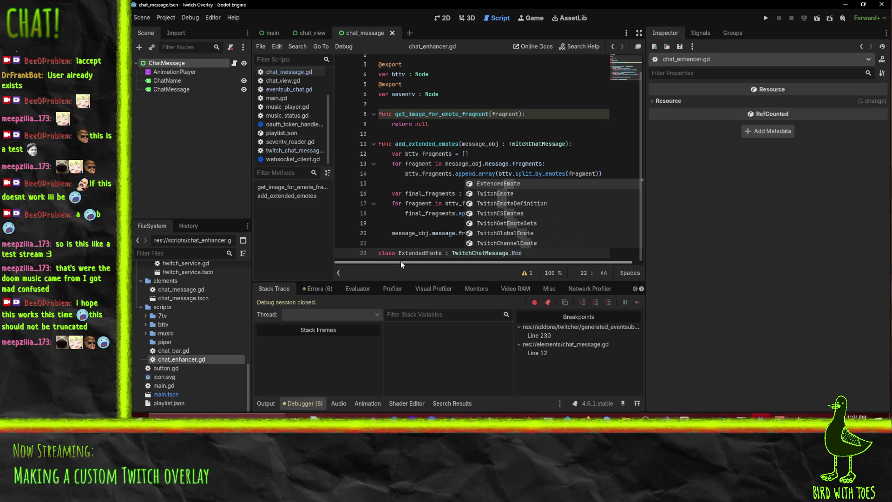
key(Return)
text(:)
key(Return)
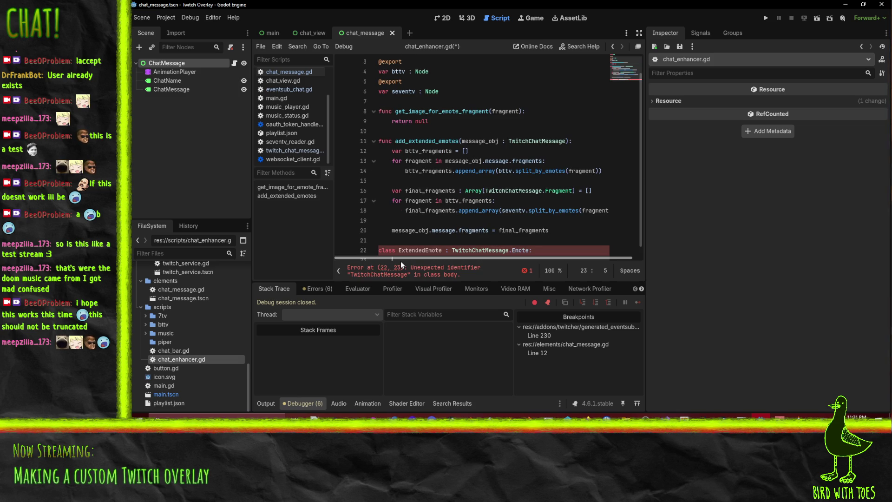
Step: Make the class line use 'extends' and declare get_sprite_frames with the pasted parameter list
text(func get_sprite_frames)
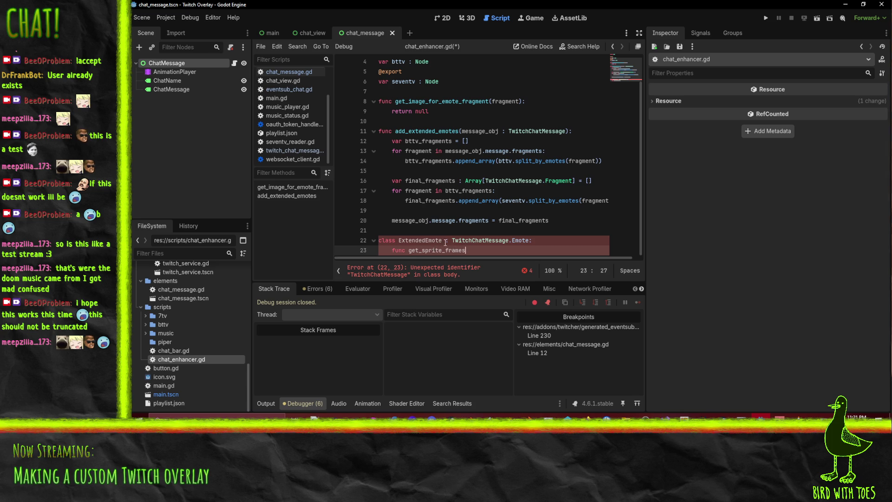
click(445, 242)
key(BackSpace)
text(extends)
click(474, 248)
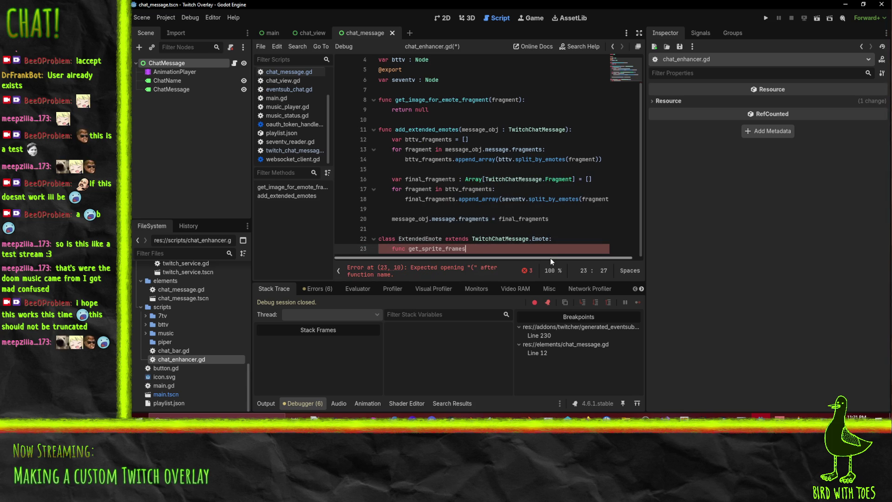
text(()
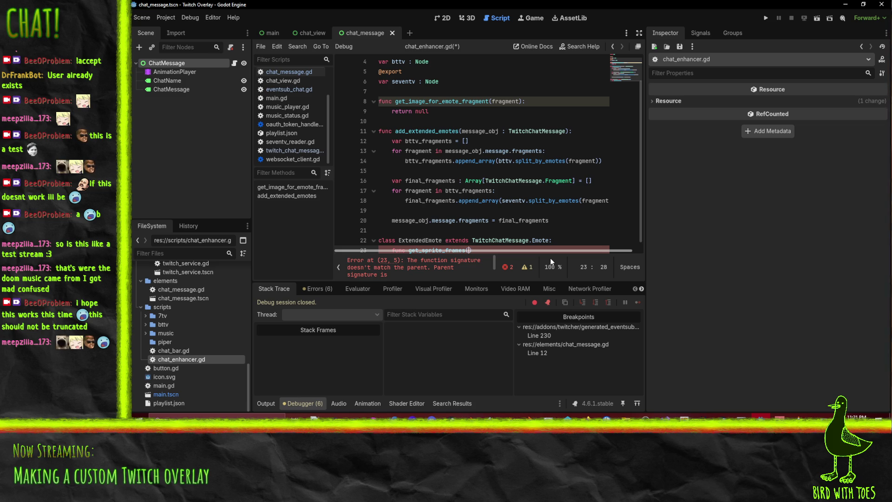
key(ctrl+v)
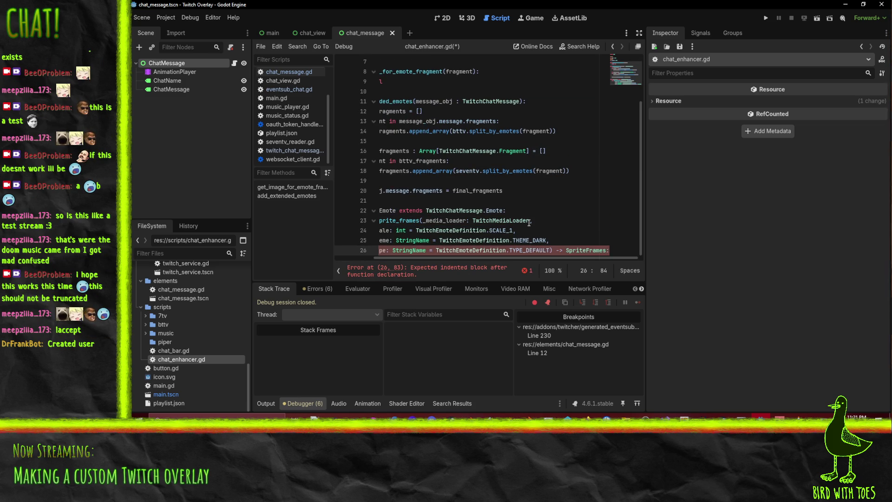
Step: Finish the signature with '-> SpriteFrames:' and add the body 'return emote_provider.get_cached_frames()'
scroll(483, 163, left, 5)
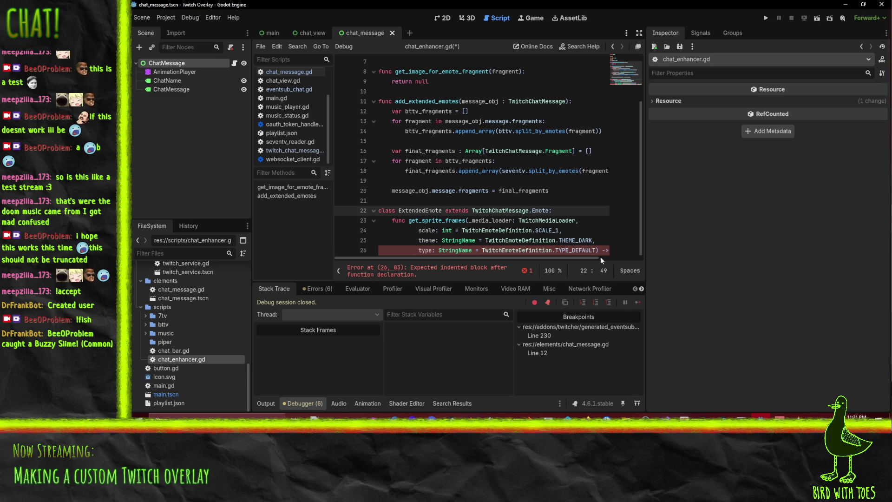
text(Sprit)
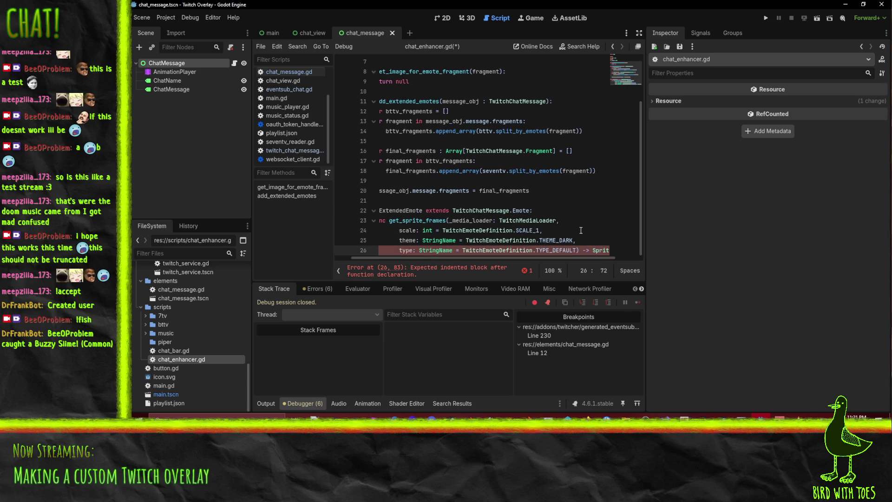
text(eFrames:)
key(Return)
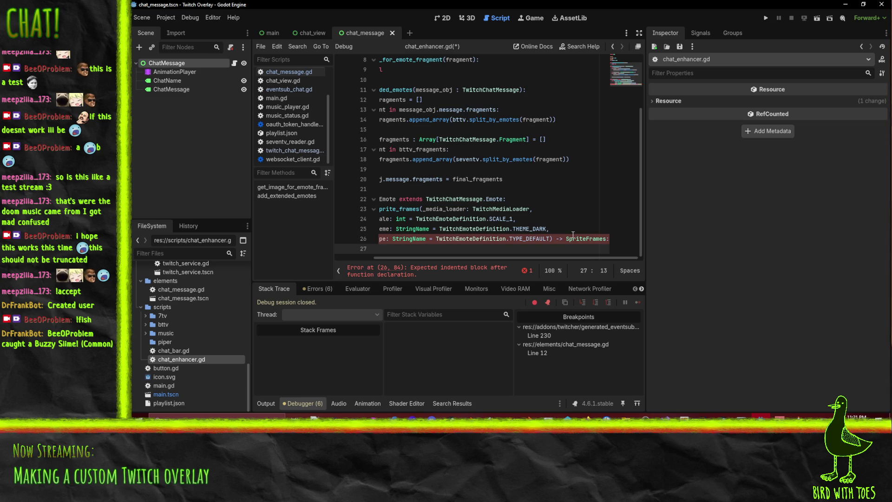
key(Home)
key(BackSpace)
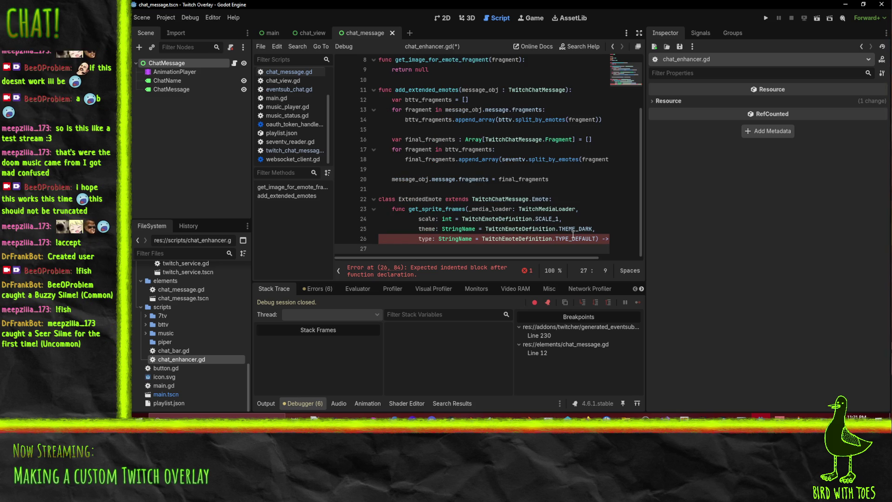
text(emote_provider.)
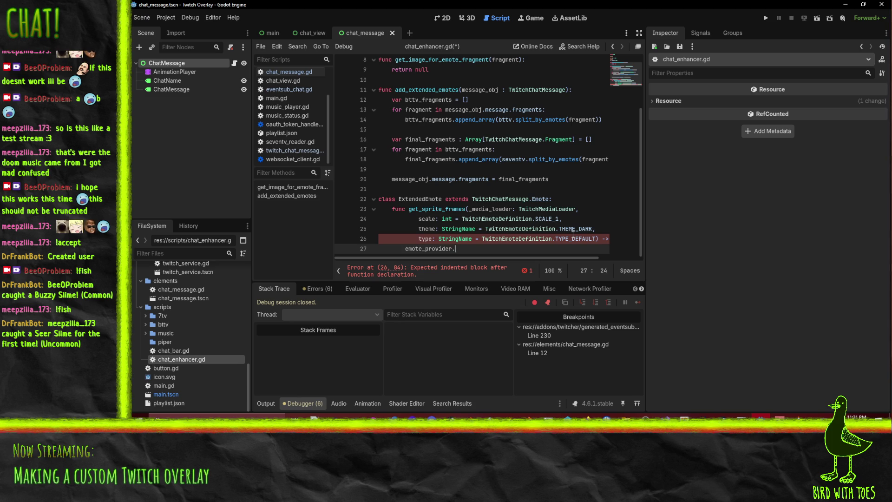
text(get_cached_frames())
key(Home)
text(return)
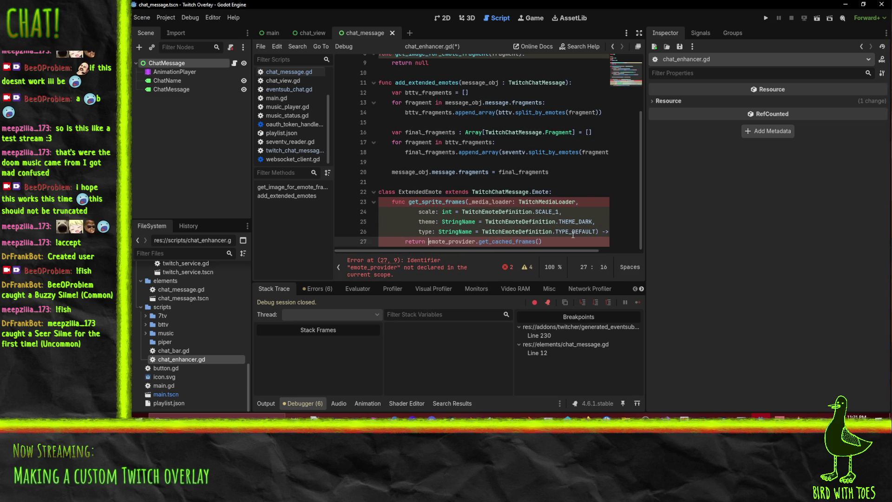
Step: Insert an empty line right after the ExtendedEmote class declaration
click(502, 172)
key(Down)
key(Down)
key(End)
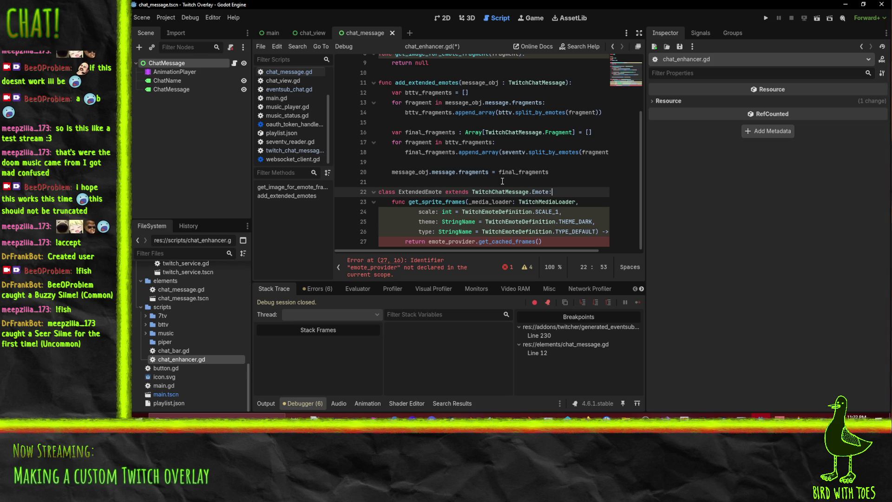
key(Return)
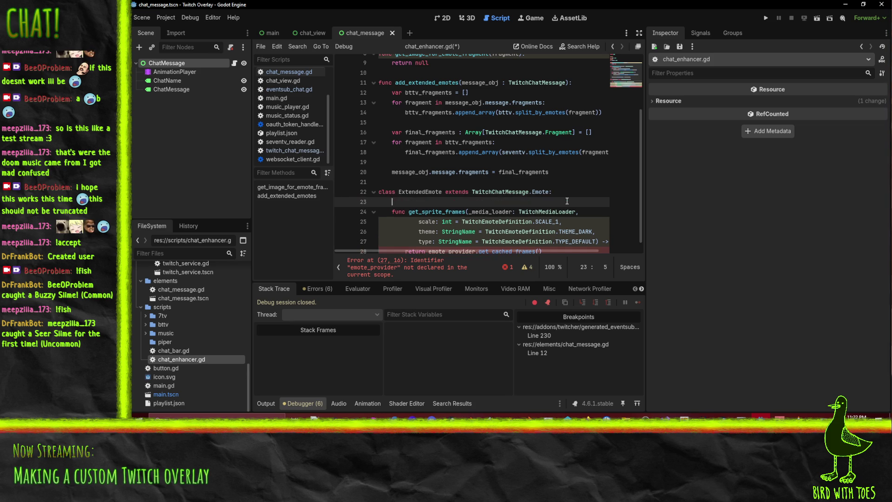
Step: Pass scale into the get_cached_frames call in get_sprite_frames
scroll(583, 180, down, 1)
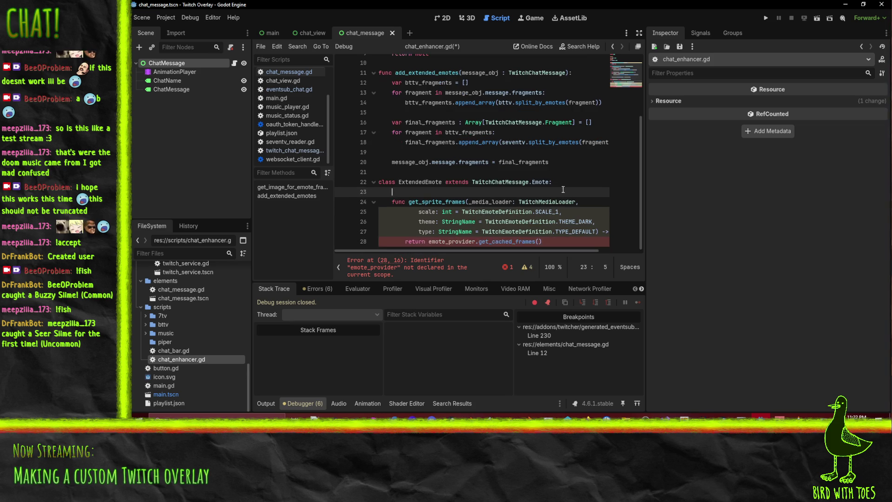
click(422, 222)
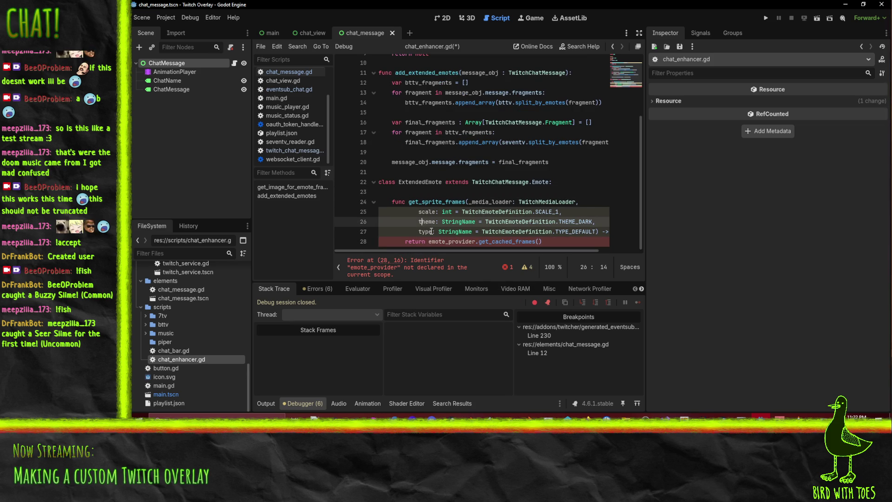
click(431, 231)
click(422, 212)
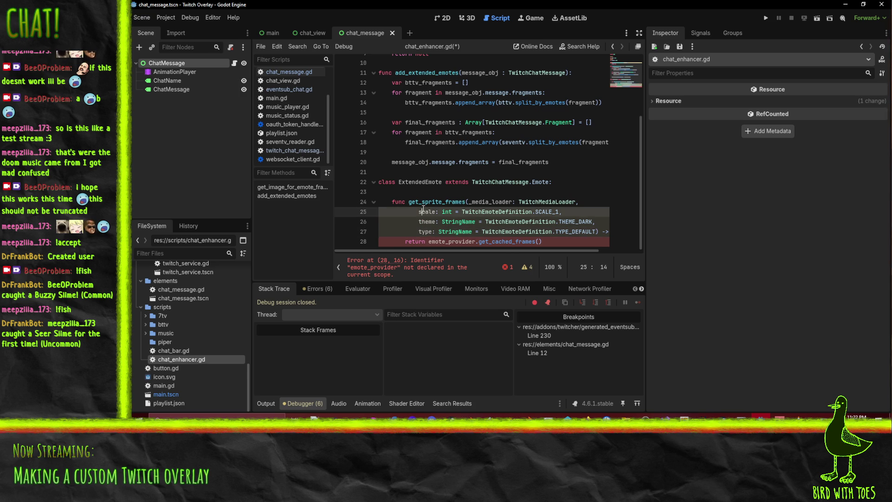
click(539, 242)
text(scale)
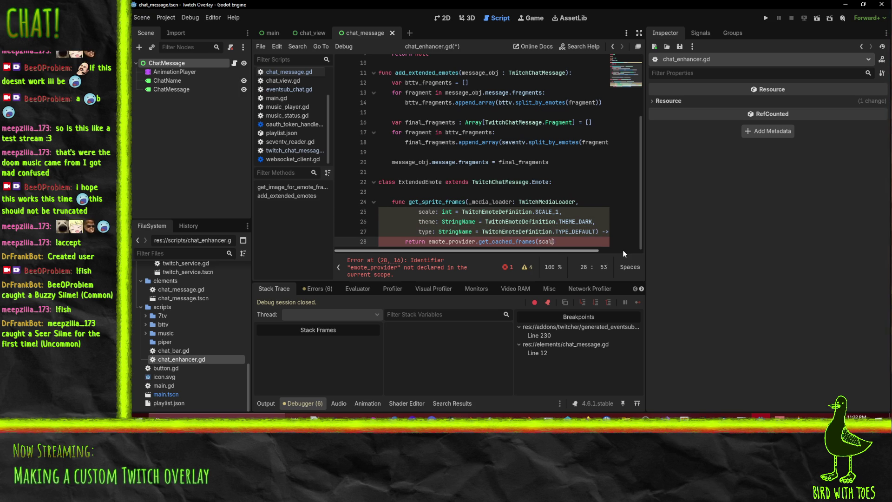
click(572, 232)
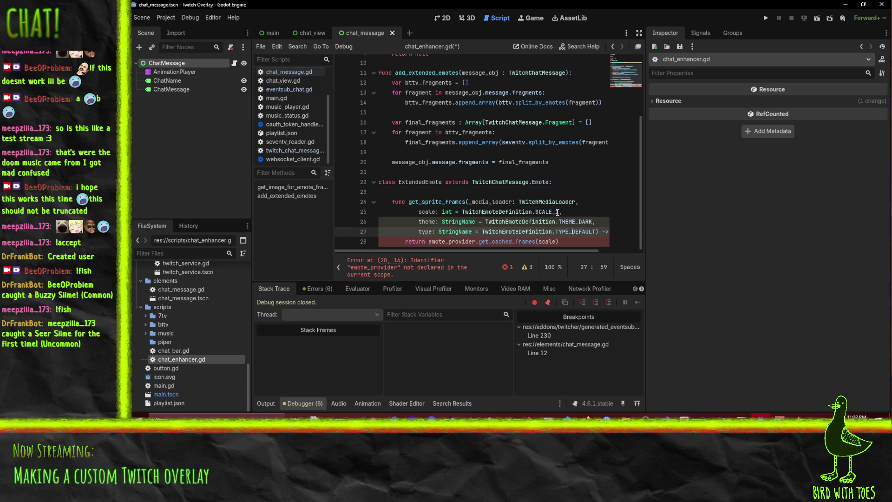
click(559, 212)
click(431, 188)
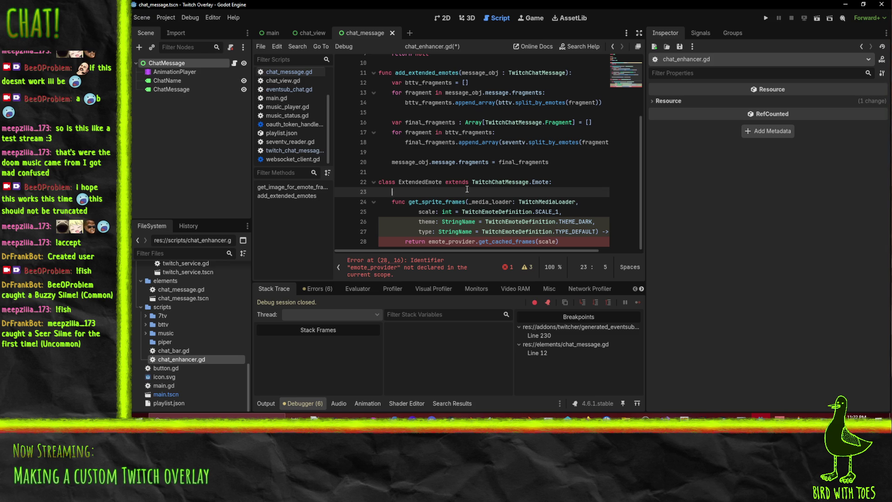
Step: Rename the reference to _emote_provider and declare 'var _emote_provider : Node' in the class
click(428, 241)
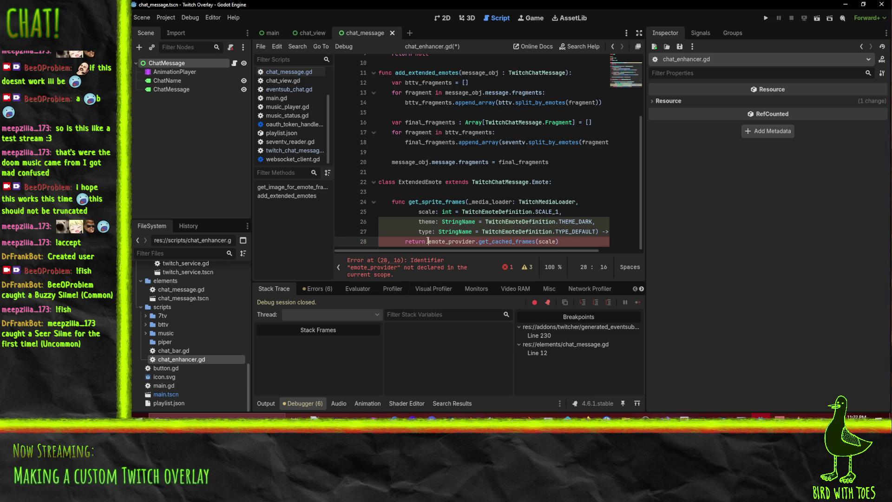
text(_)
key(Up)
key(Up)
key(Up)
text(var _emote)
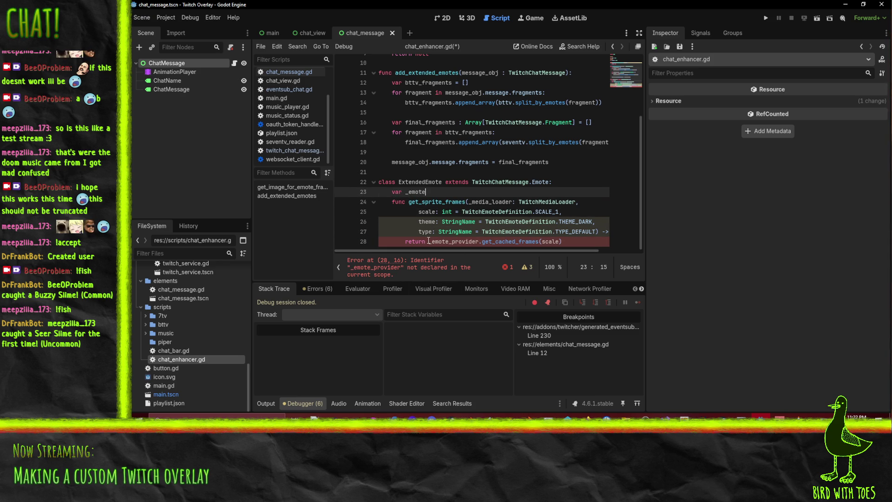
text(_provider )
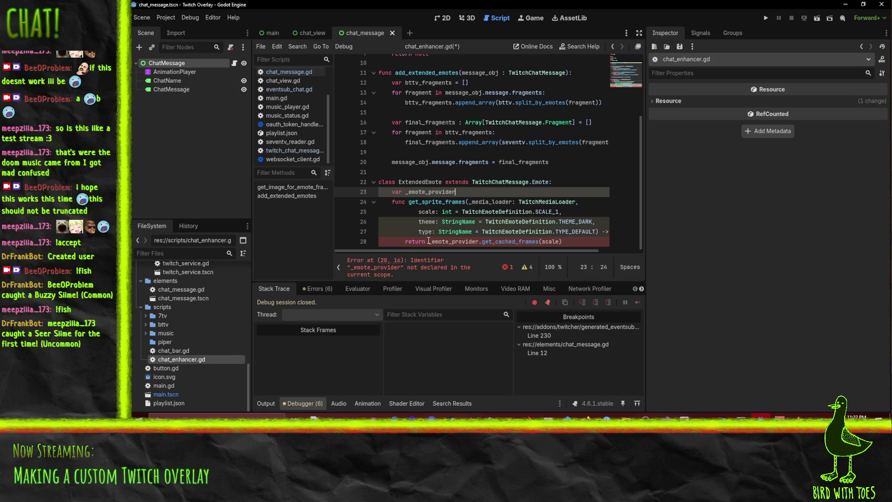
text(: Node)
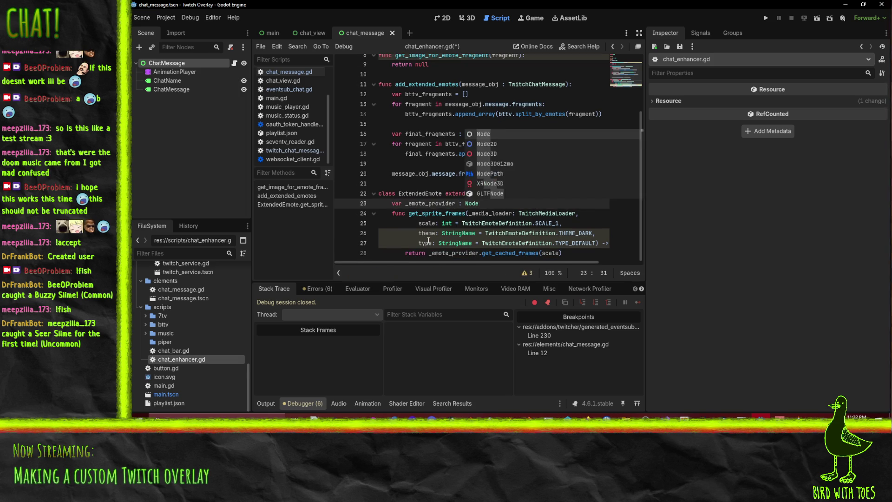
key(Escape)
key(Return)
key(Up)
key(Home)
key(Return)
key(Return)
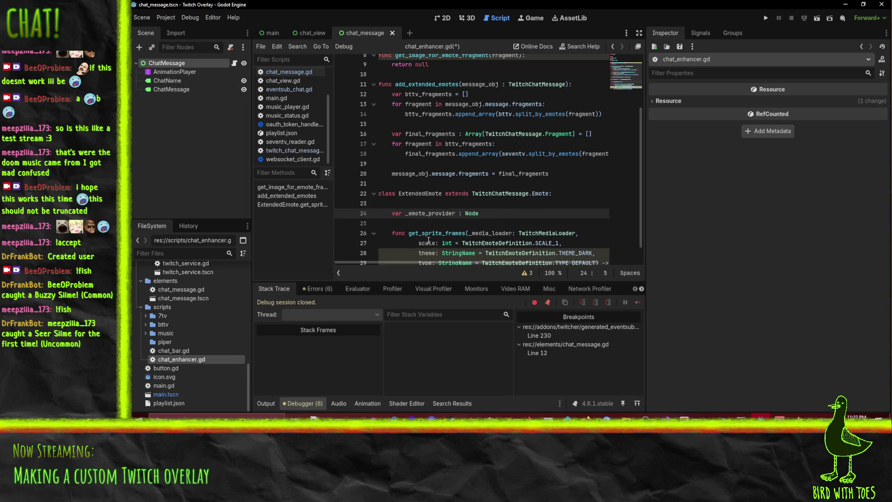
key(Up)
key(Up)
key(BackSpace)
key(Delete)
key(Down)
key(Down)
key(Return)
key(Up)
Step: Add set_provider(provider) assigning '_emote_provider = provider' and save chat_enhancer.gd
key(Return)
text(func assign_)
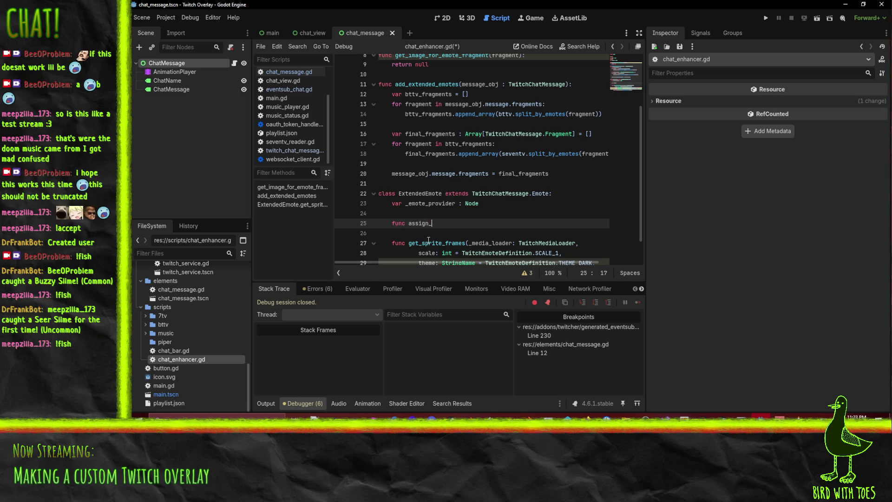
key(BackSpace)
key(BackSpace)
key(BackSpace)
key(BackSpace)
key(BackSpace)
key(BackSpace)
key(BackSpace)
text(set)
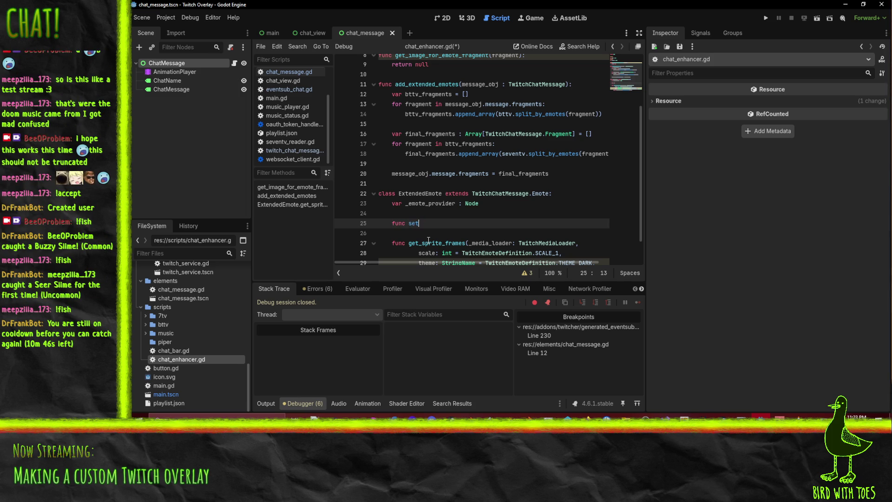
text(_provider()
text(provider):)
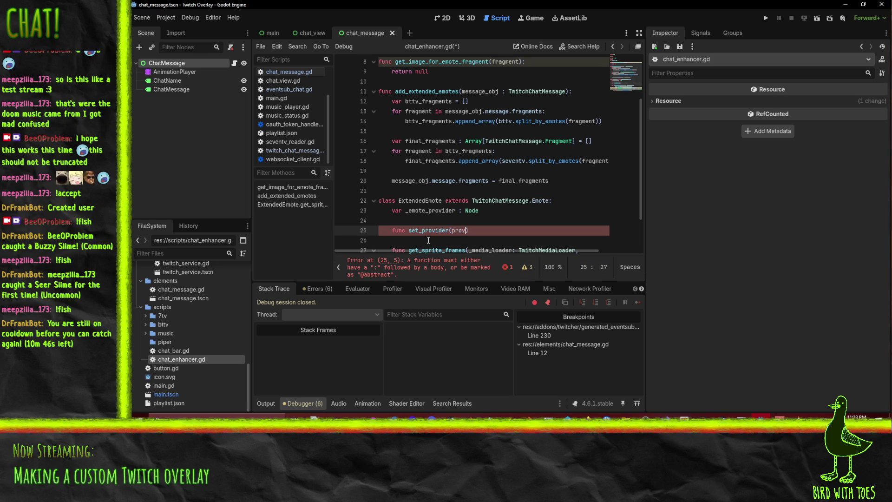
key(Return)
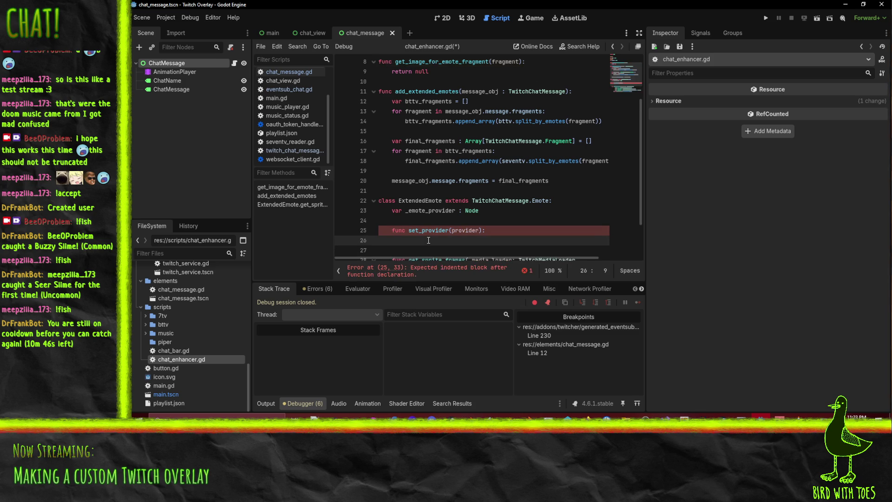
text(_emote_provider )
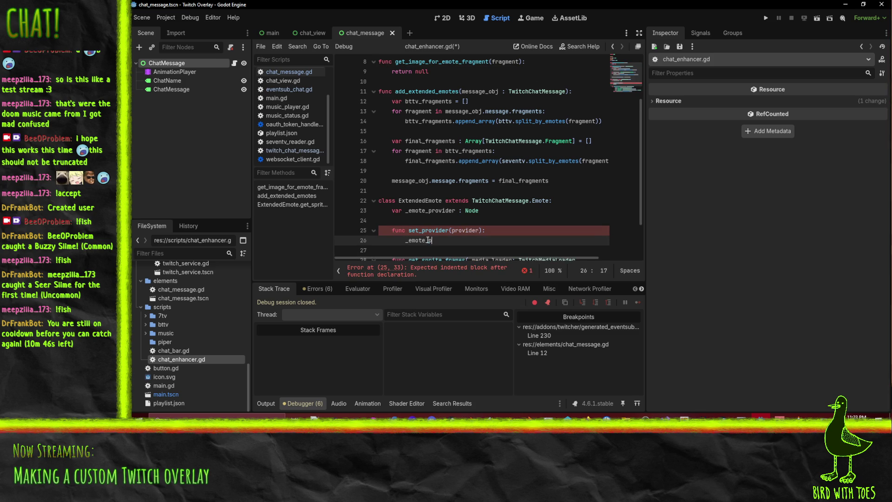
text(= provider)
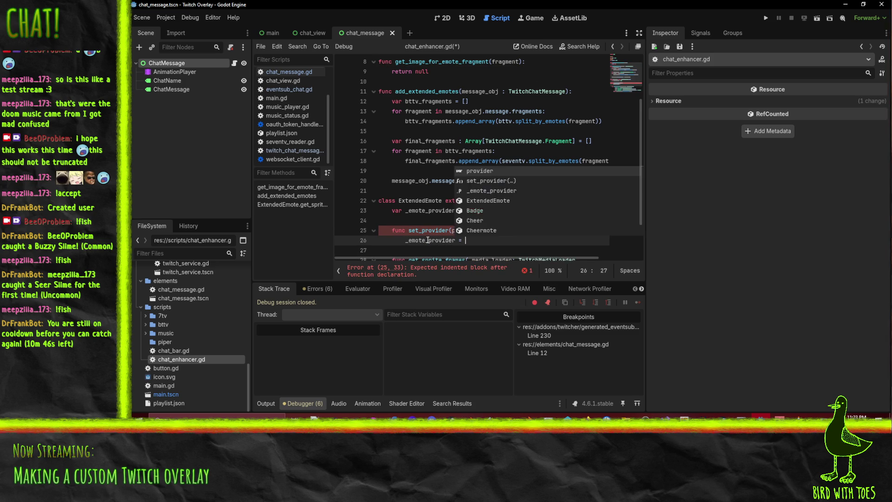
key(ctrl+s)
scroll(401, 184, down, 2)
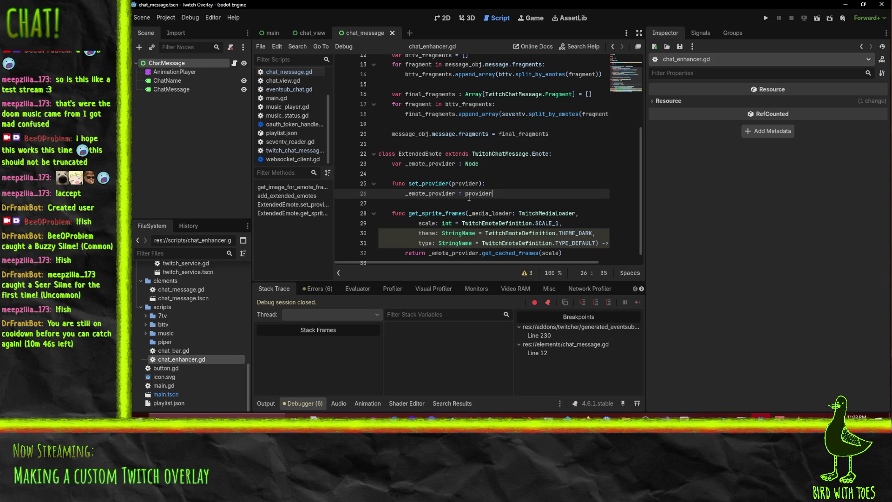
Step: Review chat_enhancer.gd, then expand the bttv folder in the FileSystem dock
scroll(538, 199, up, 1)
scroll(536, 200, down, 1)
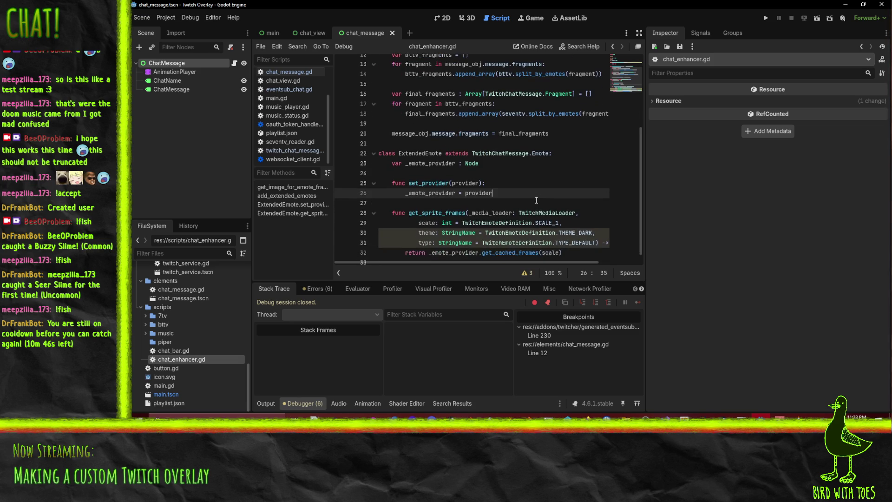
scroll(485, 218, up, 1)
scroll(490, 218, down, 1)
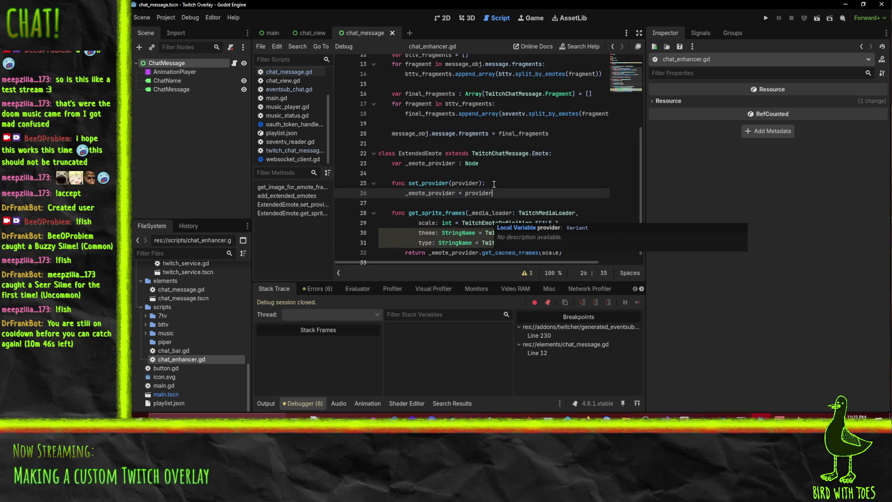
scroll(493, 220, up, 1)
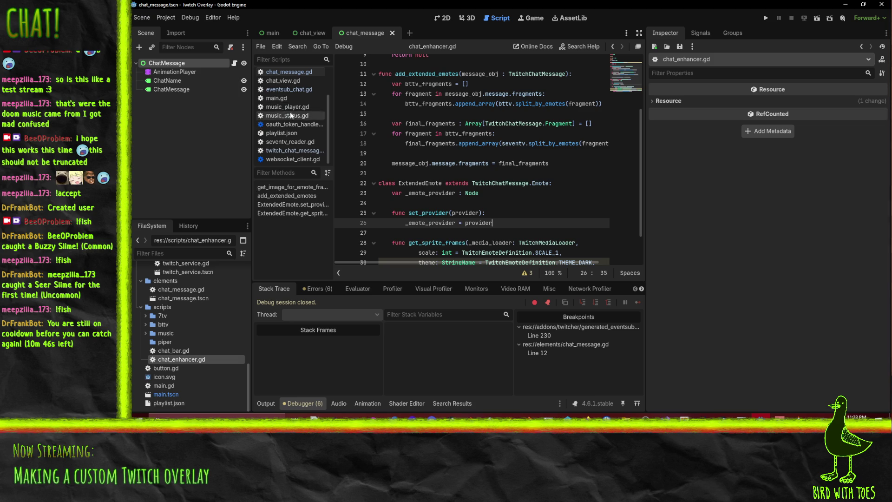
scroll(294, 130, up, 2)
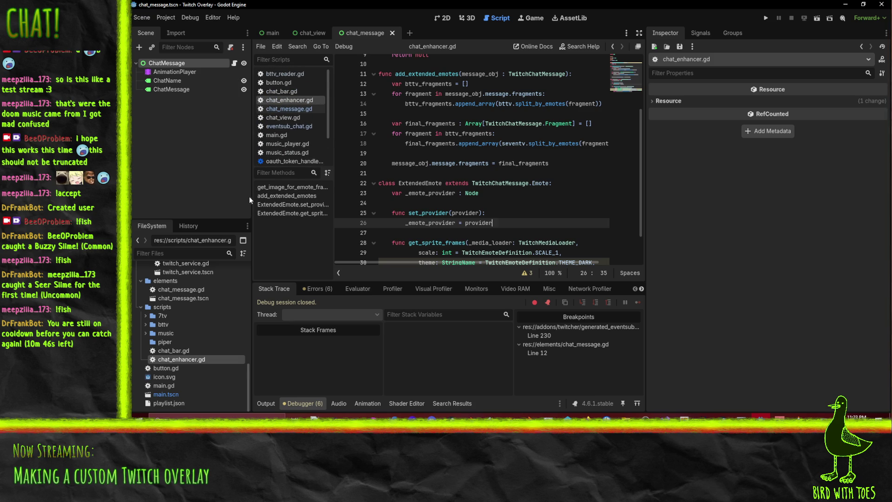
click(145, 325)
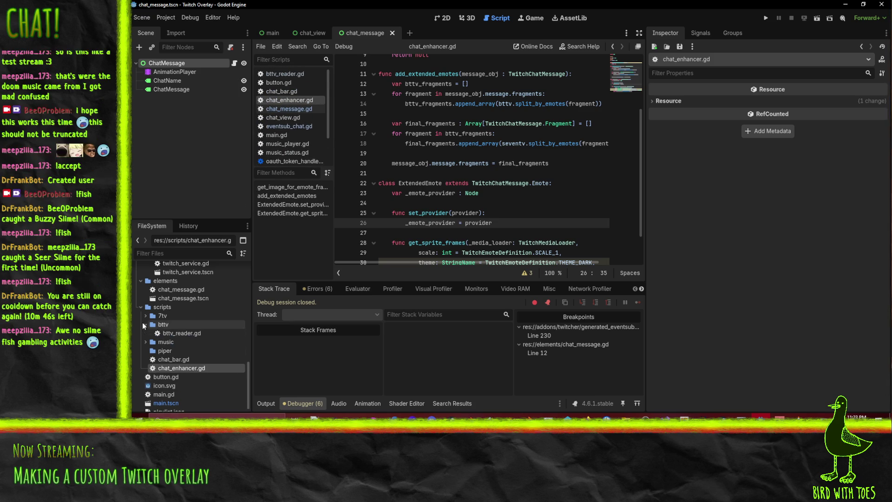
Step: Open bttv_reader.gd and find the personal emote creation line
double_click(178, 332)
scroll(440, 114, up, 7)
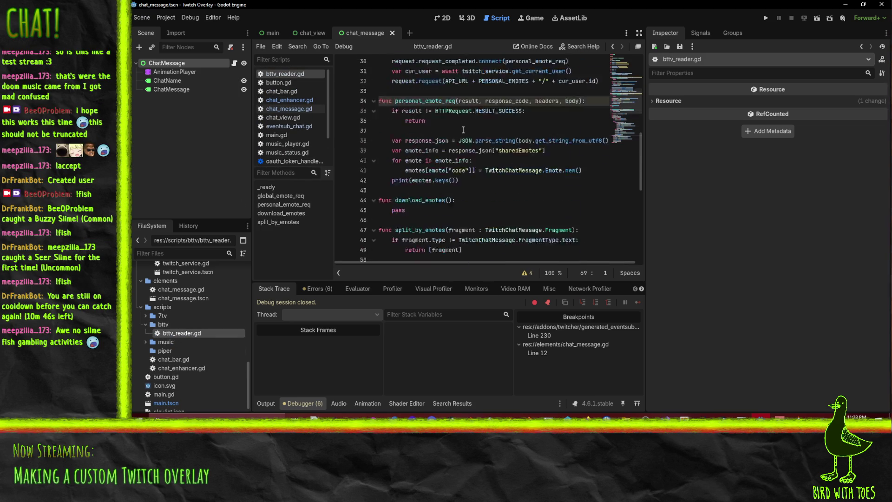
scroll(481, 225, up, 2)
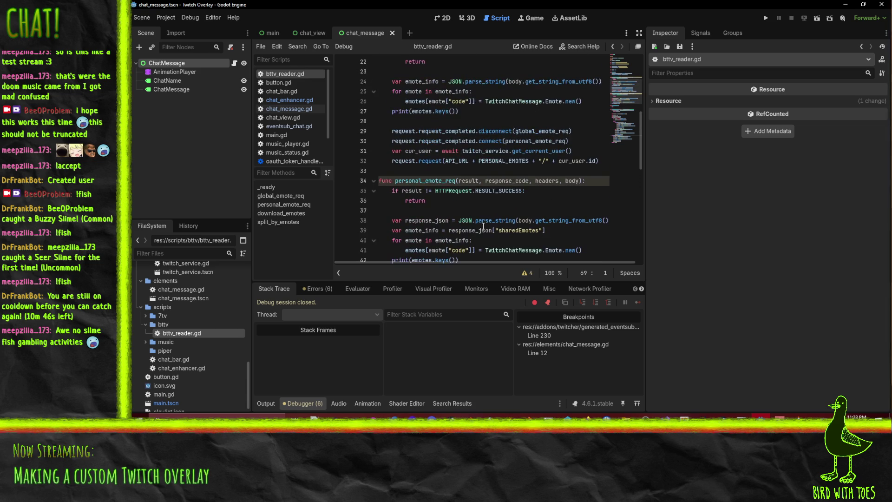
scroll(426, 222, down, 4)
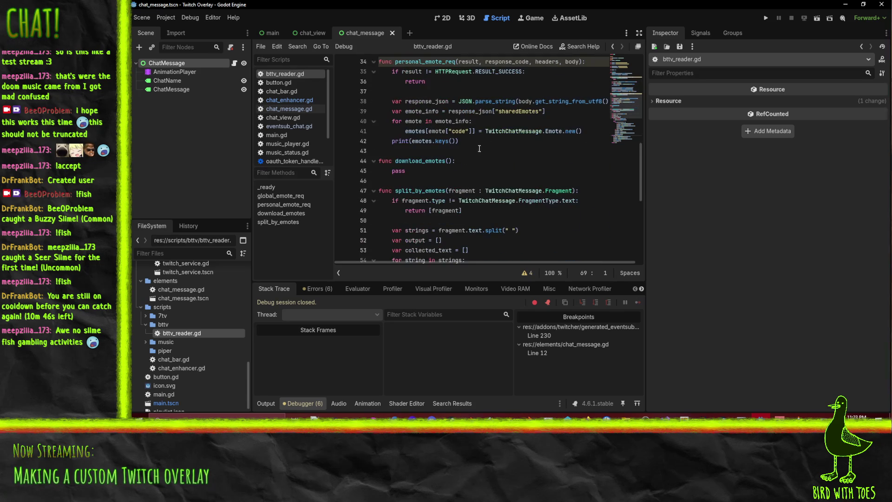
scroll(374, 173, up, 1)
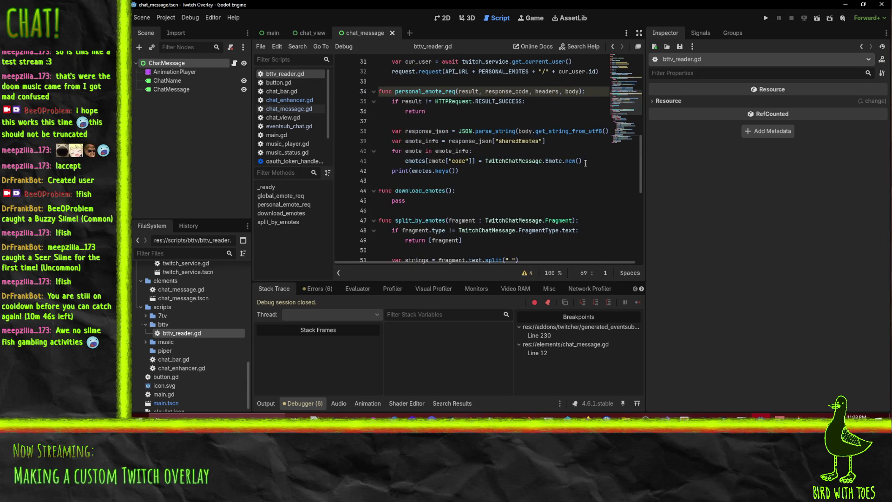
click(586, 163)
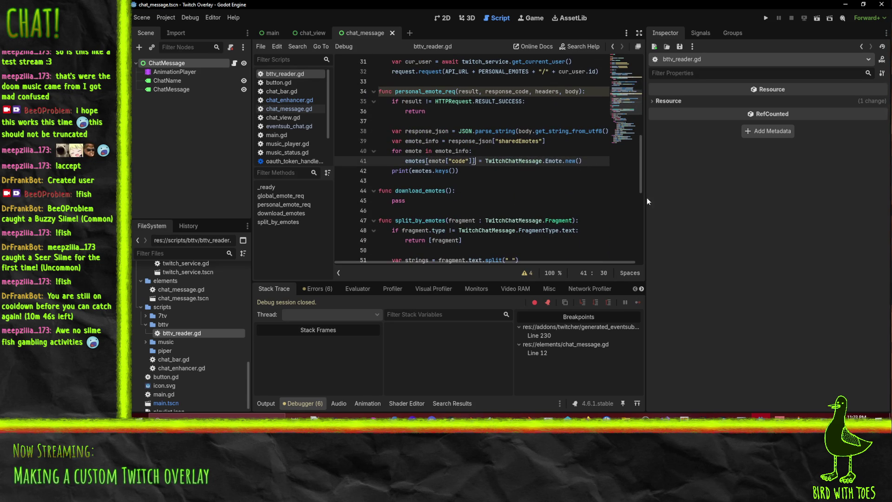
Step: Replace TwitchChatMessage with ChatEnhancer on line 41 and select the new name
double_click(492, 161)
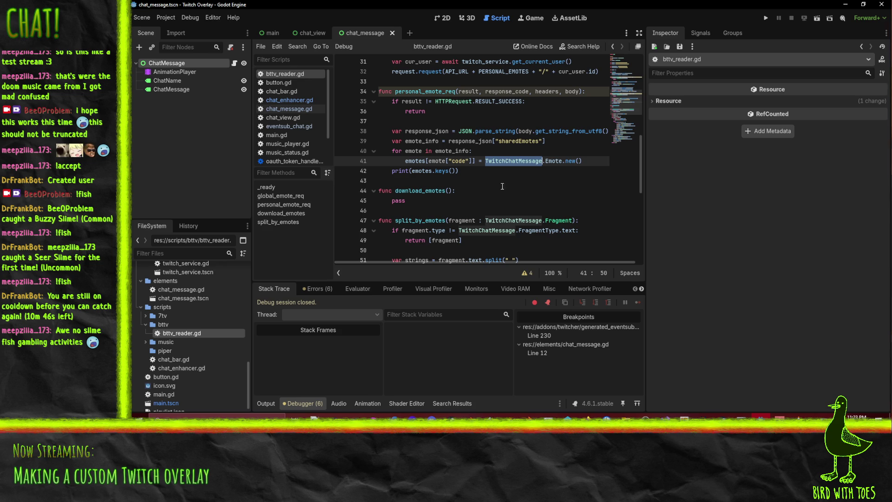
text(ChatEnh)
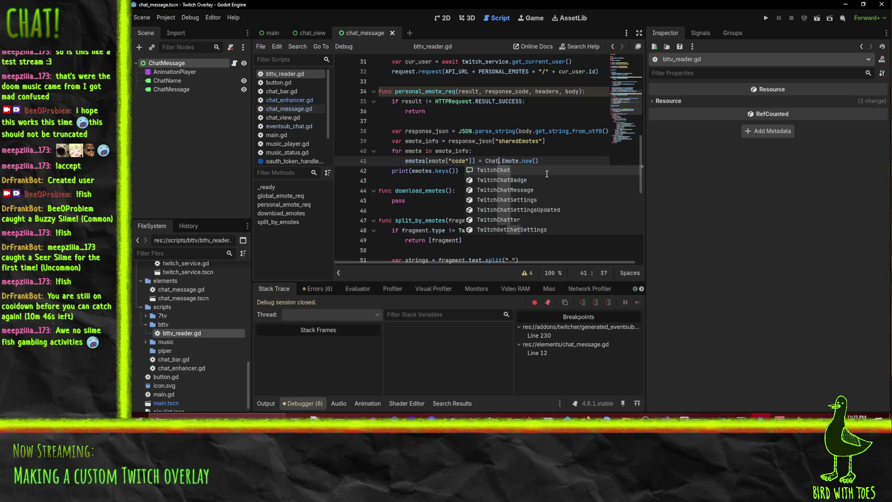
text(a)
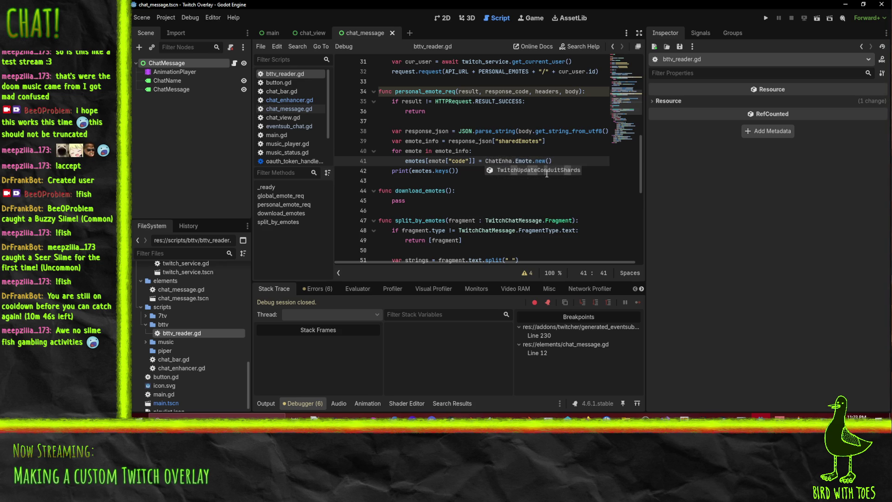
key(BackSpace)
key(BackSpace)
key(BackSpace)
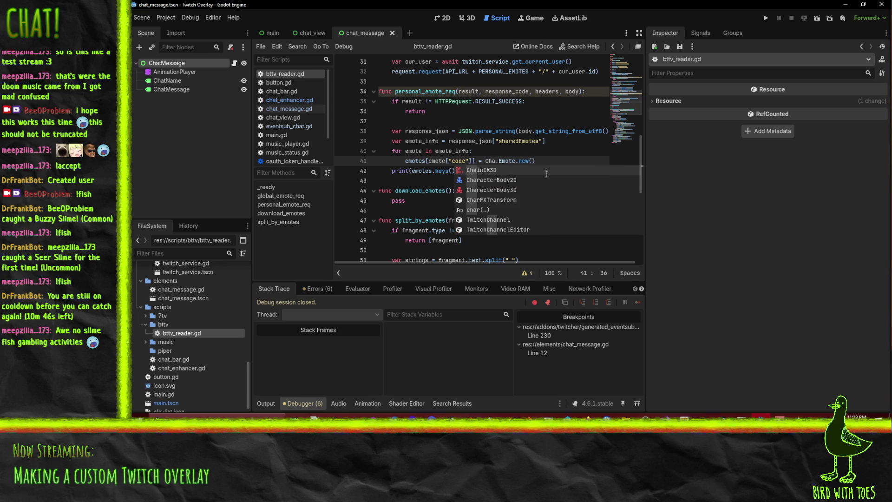
key(BackSpace)
text(a)
key(BackSpace)
text(atEnhancer)
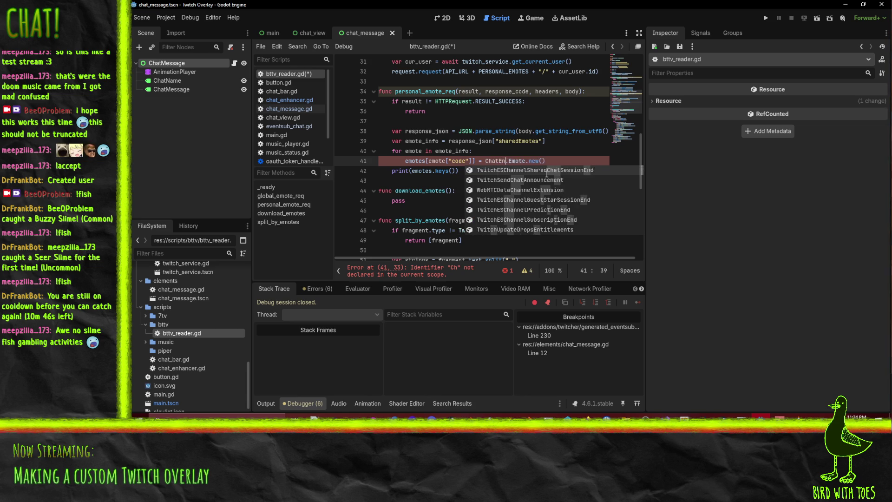
double_click(516, 161)
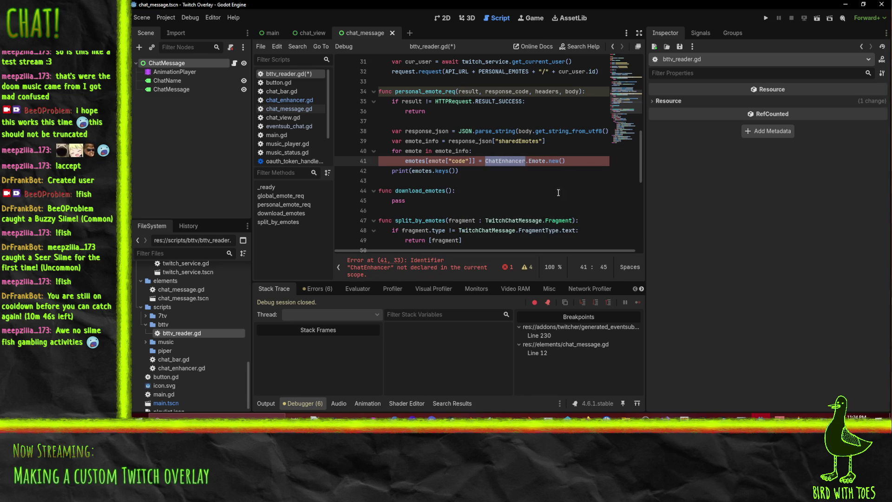
scroll(525, 217, down, 5)
Step: Use ChatEnhancer instead of TwitchChatMessage for the global emote creation on line 26
scroll(524, 217, down, 2)
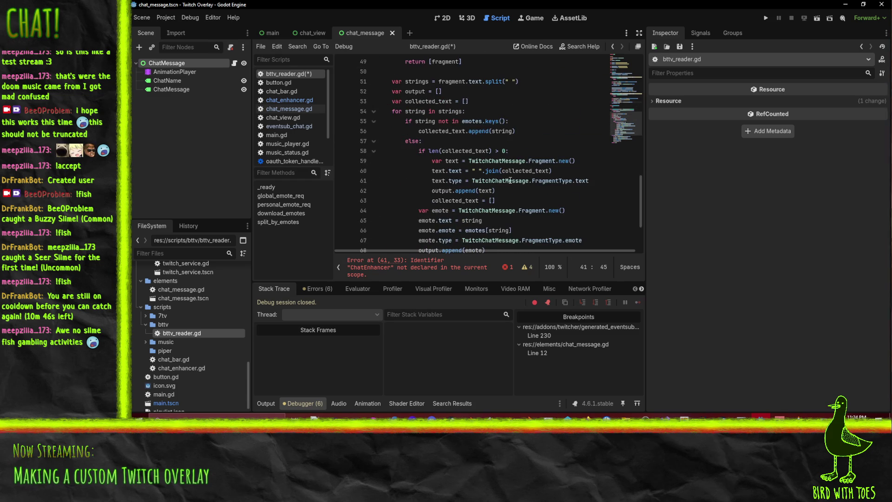
scroll(529, 188, up, 7)
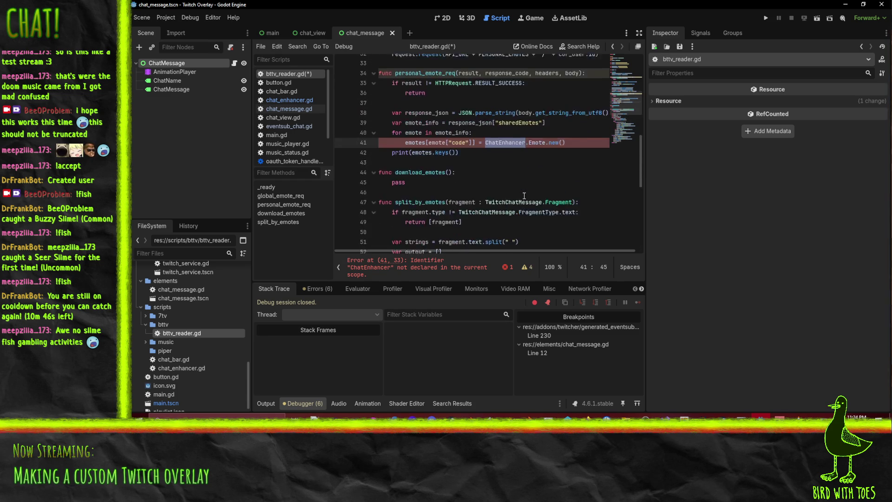
scroll(524, 198, up, 1)
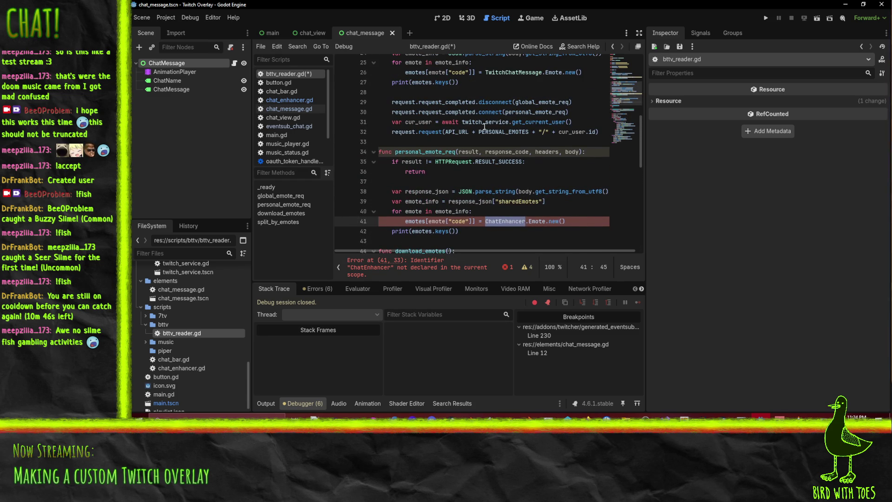
scroll(553, 224, up, 2)
scroll(547, 166, down, 1)
scroll(547, 166, up, 2)
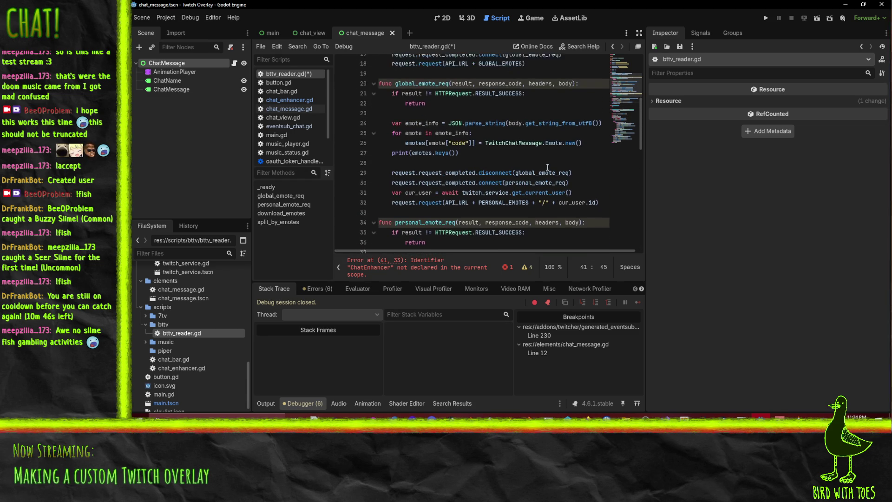
click(525, 161)
Step: Below line 41, add 'emotes[emote["code"]].id = emote["id"]'
scroll(534, 181, down, 3)
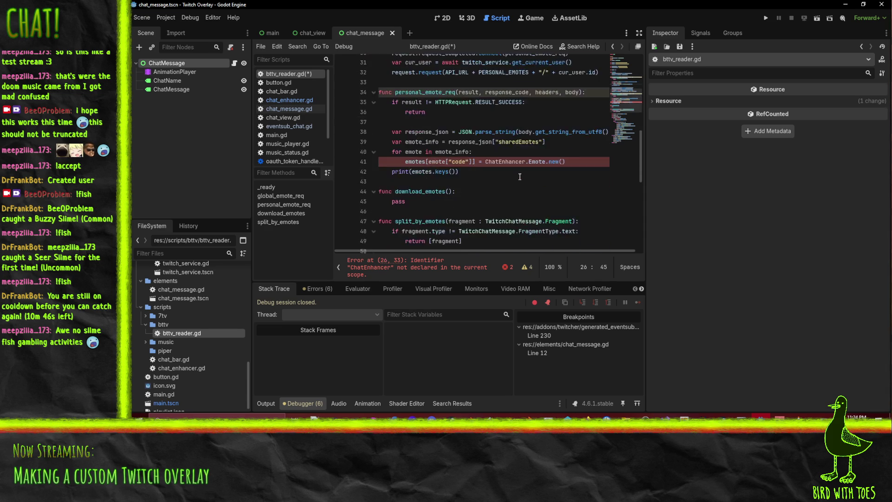
click(580, 222)
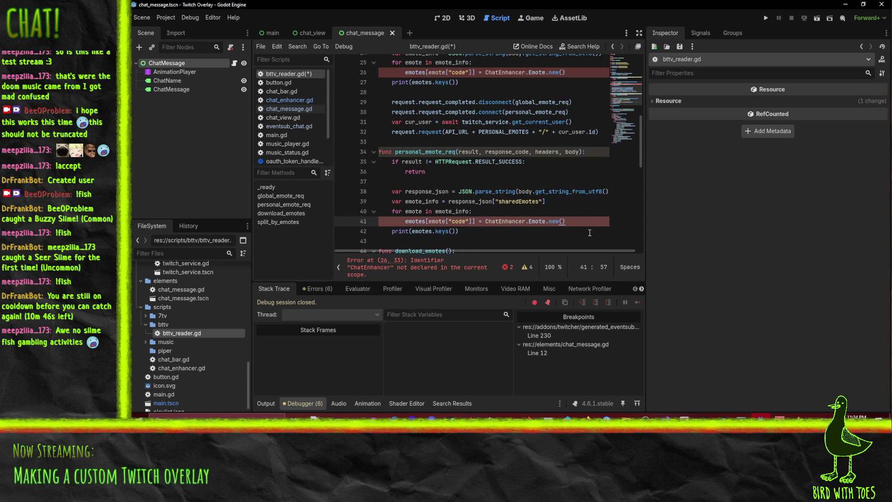
key(Return)
text(emotes[emote["code"]].id = )
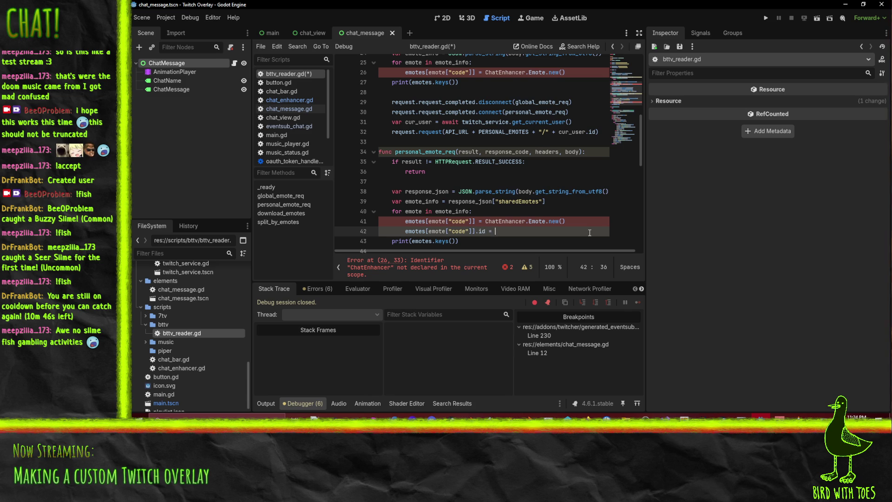
text(emote)
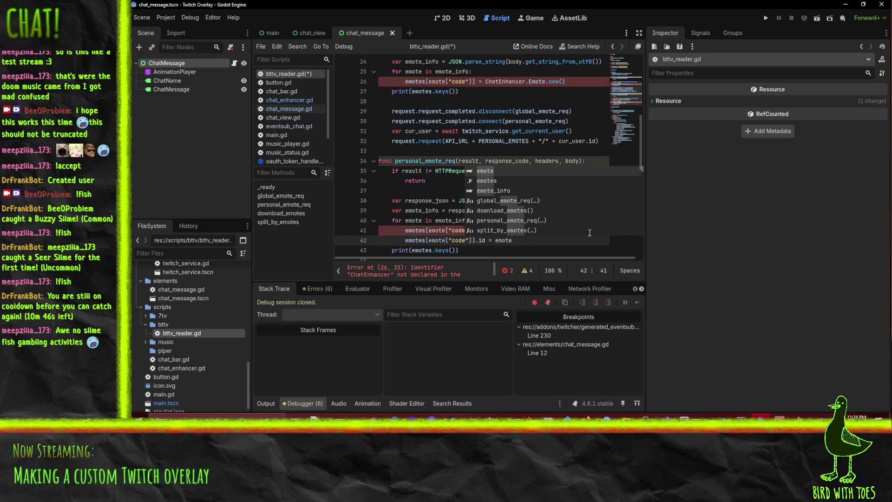
text(["id"])
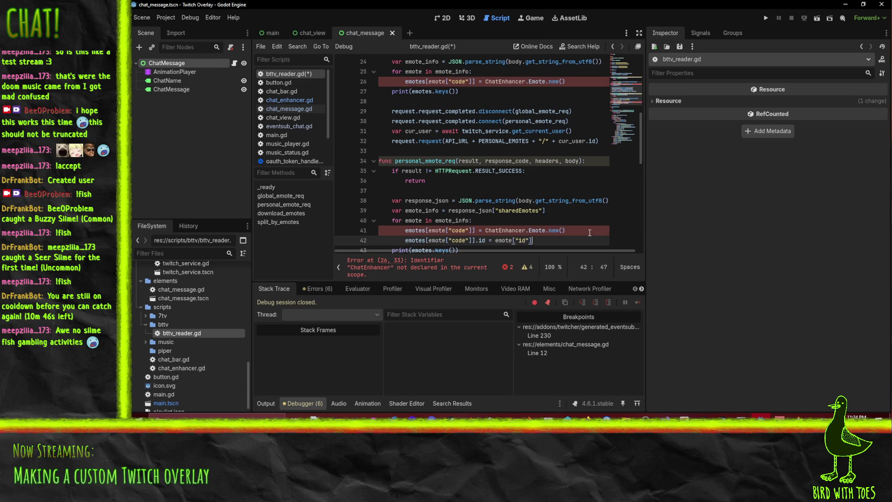
Step: Begin another emotes[emote["code"]] line under the personal emote id assignment
key(Return)
text(emote)
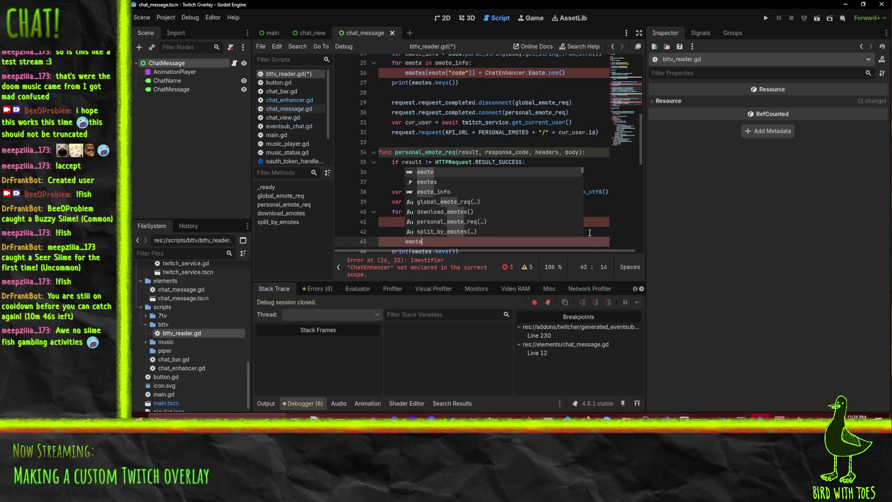
text(s)
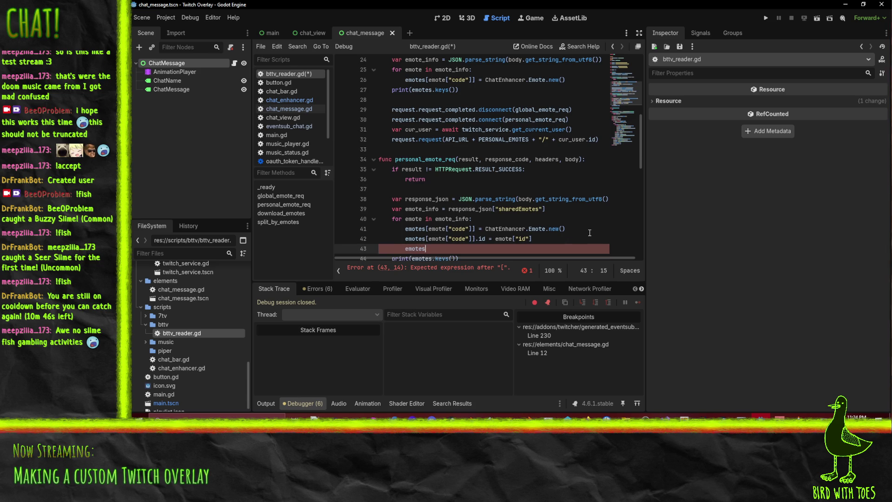
text([emote[")
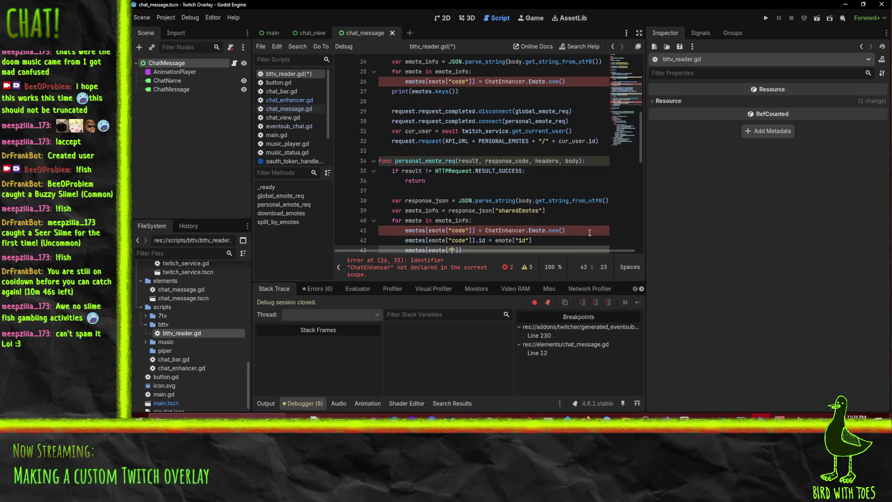
key(End)
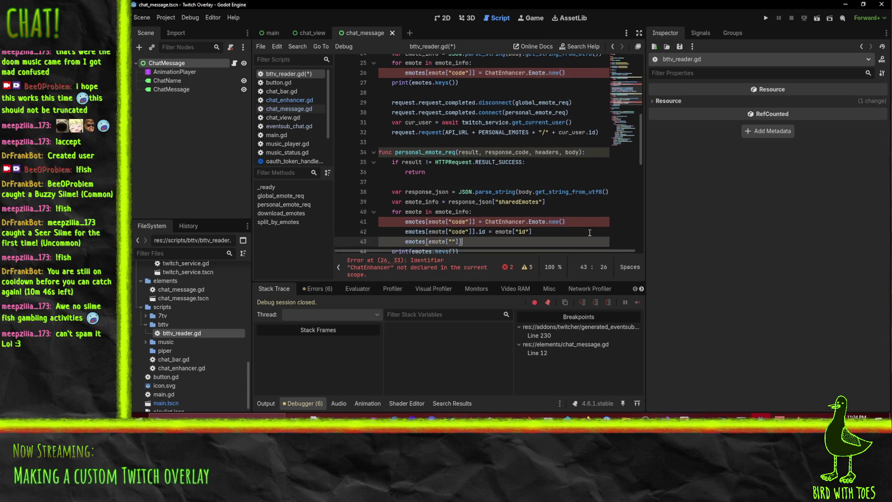
text(code)
key(End)
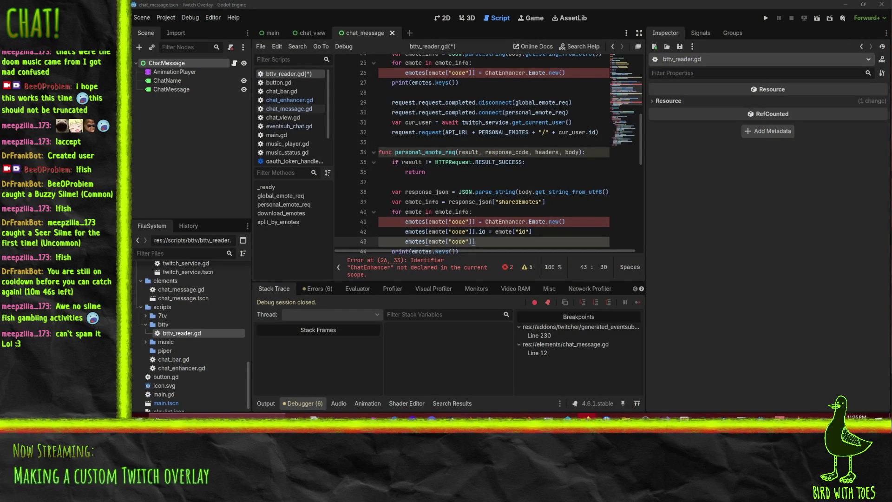
key(alt+Tab)
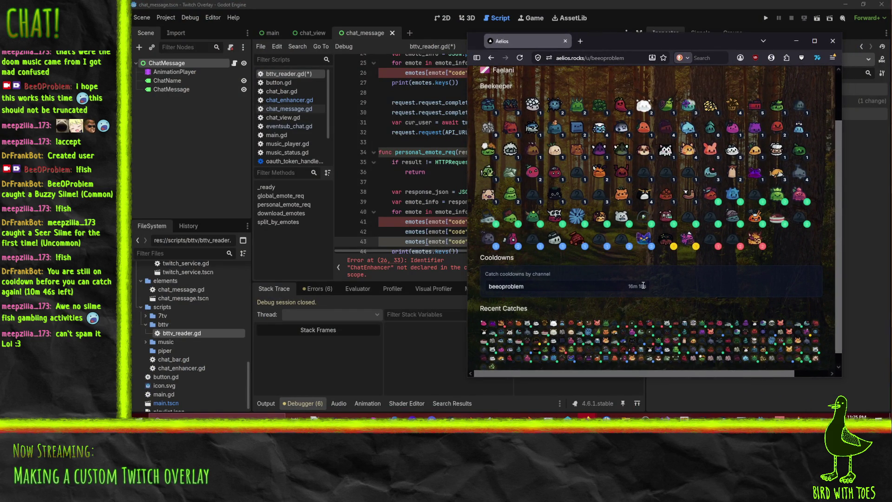
Step: Look over the Aelios profile's catches and cooldown in Firefox, then minimize it
mouse_move(694, 243)
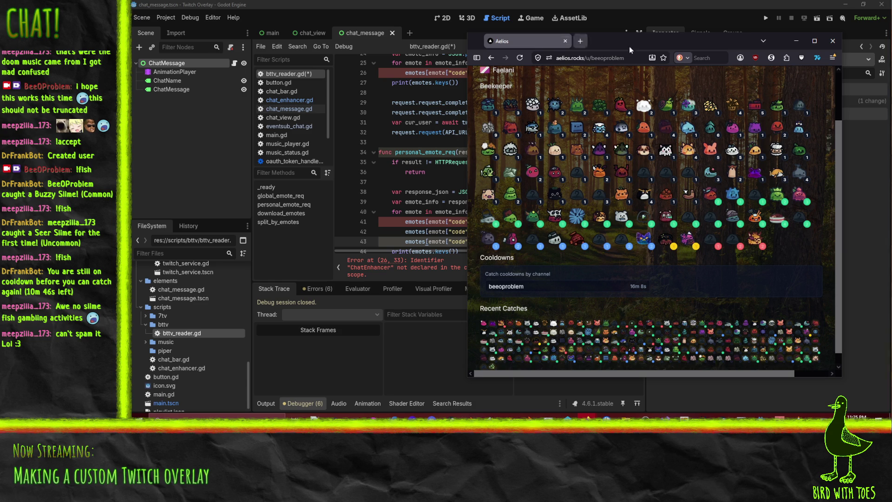
mouse_move(635, 43)
mouse_down()
mouse_move(706, 45)
mouse_move(662, 48)
mouse_up()
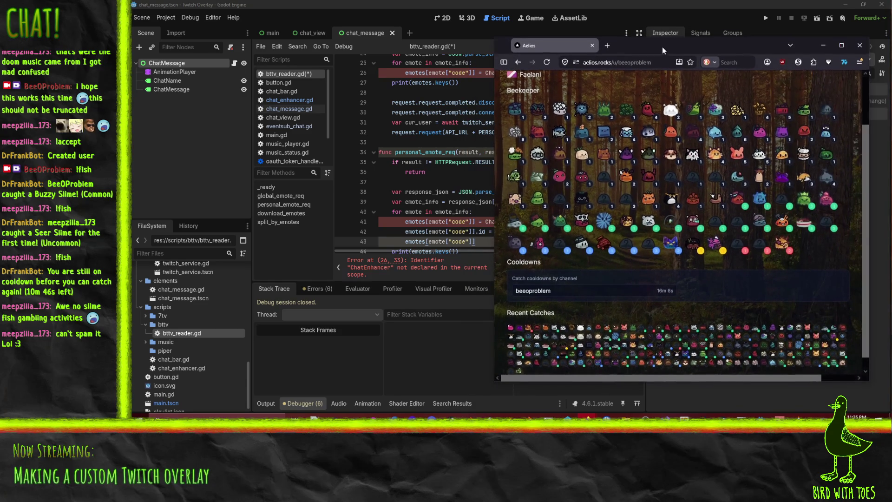
mouse_move(758, 175)
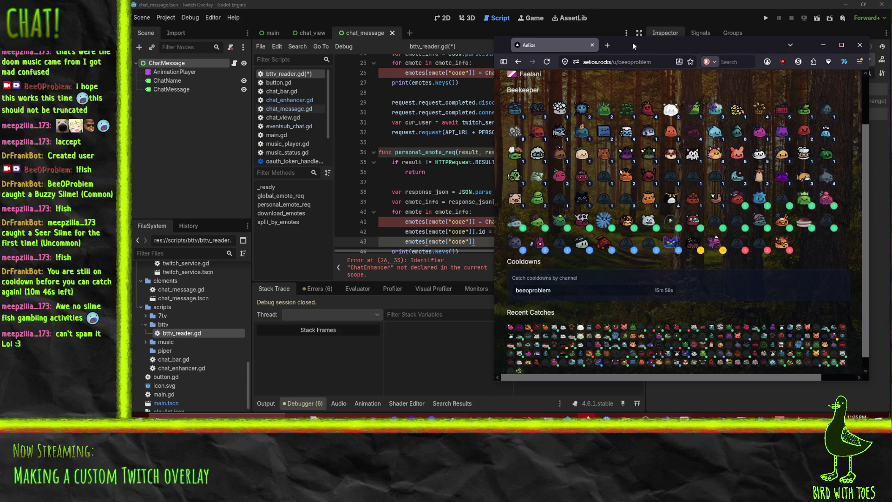
click(822, 45)
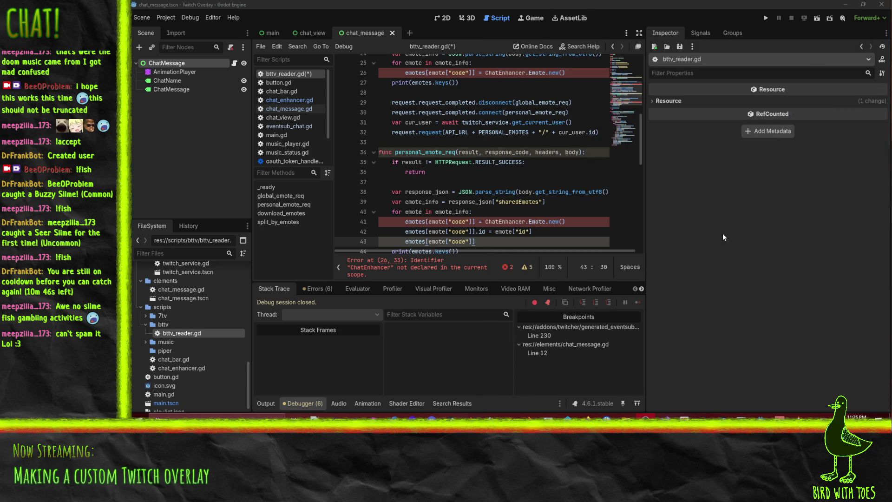
Step: Finish line 43 of the personal emote loop with .set_provider(self)
scroll(485, 246, down, 2)
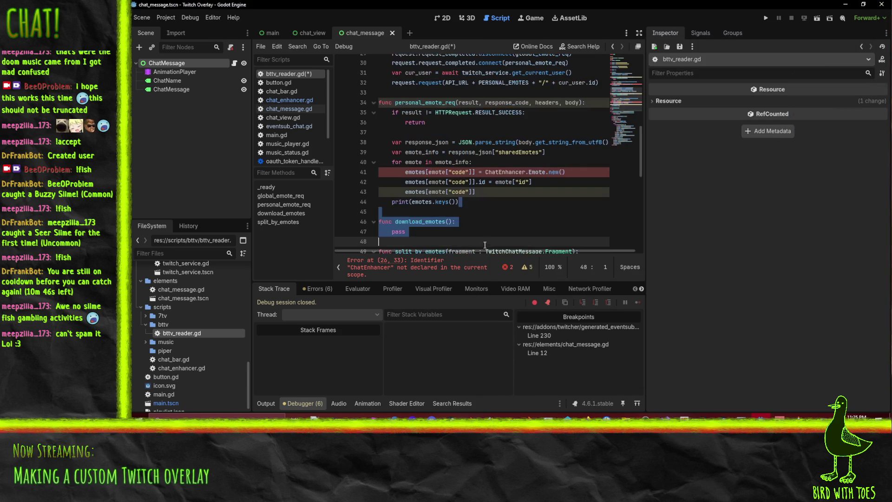
click(479, 199)
click(484, 191)
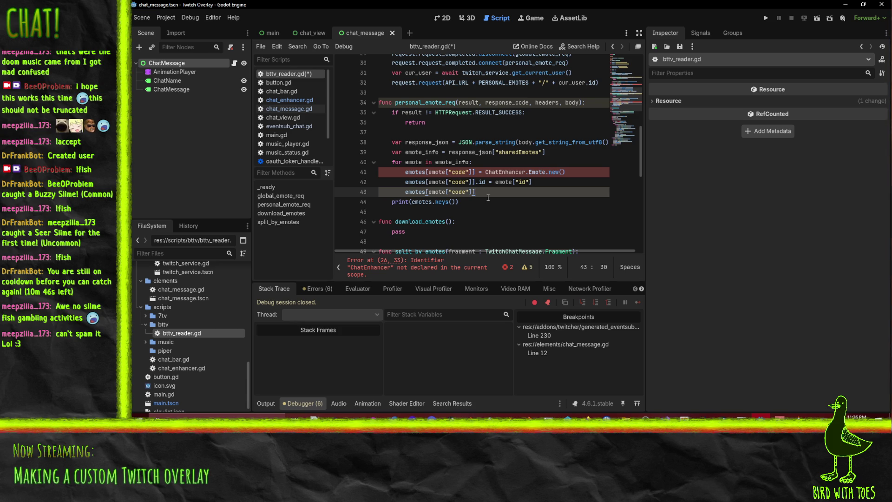
text(.set_provider(thi)
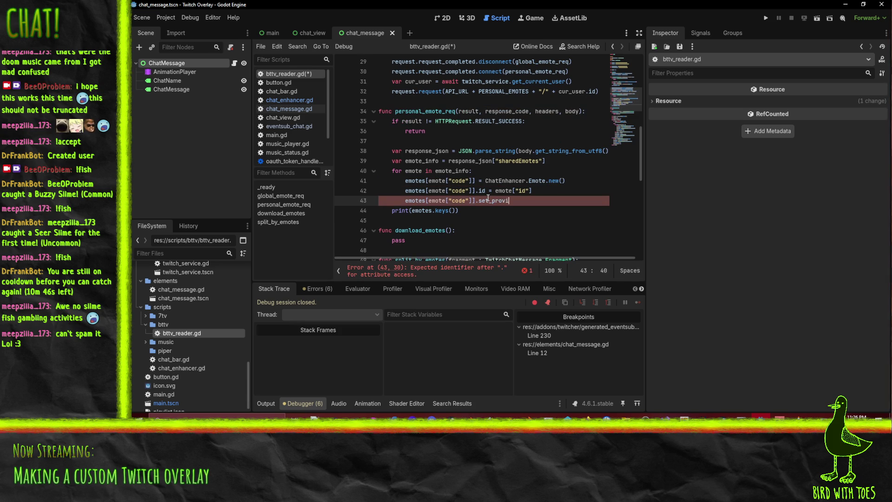
key(BackSpace)
key(BackSpace)
key(BackSpace)
text(self))
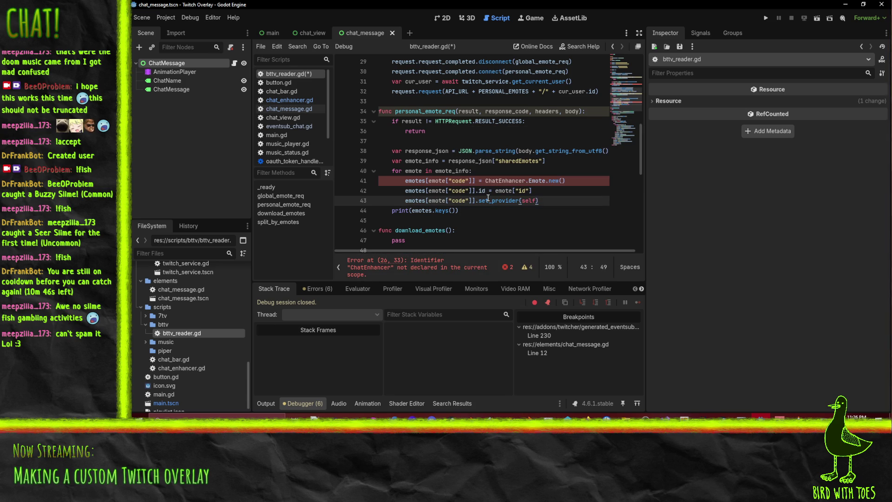
Step: Copy the id and set_provider lines into the global emote loop, then switch to chat_enhancer.gd
key(Home)
key(Home)
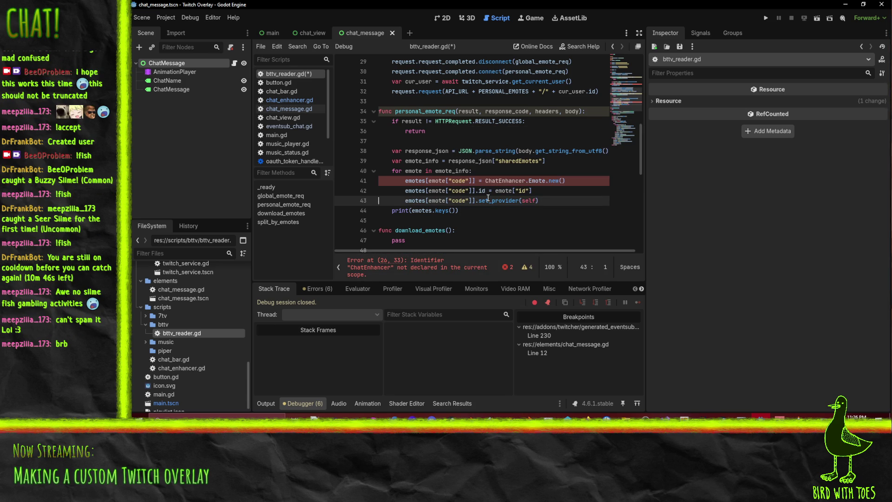
key(Up)
key(Up)
key(Up)
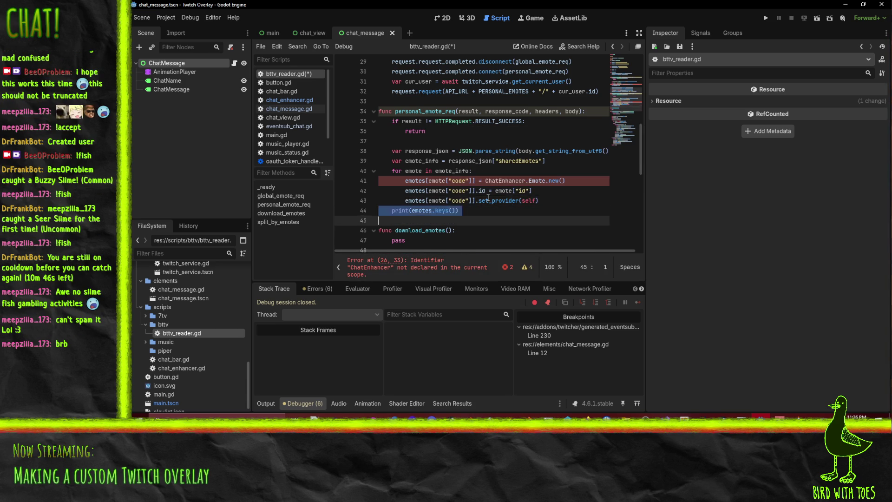
scroll(487, 197, up, 1)
key(Down)
key(Down)
key(Down)
key(Down)
key(Down)
key(Down)
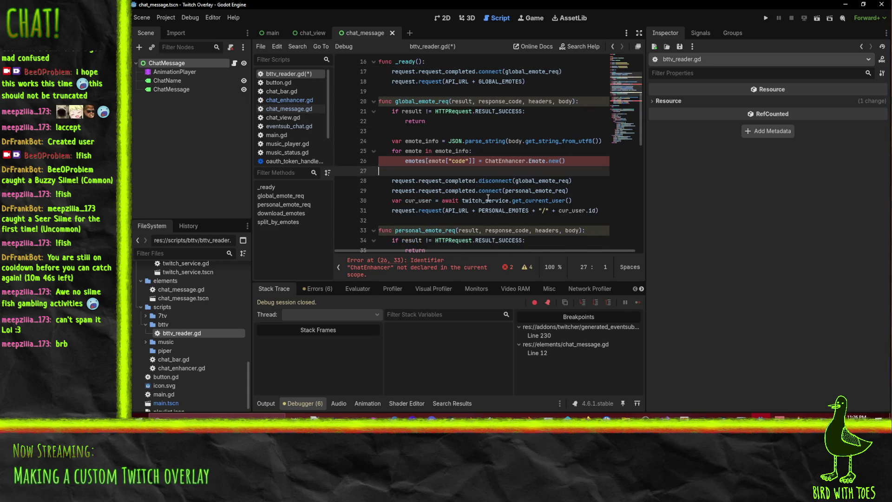
key(Up)
key(Up)
key(Up)
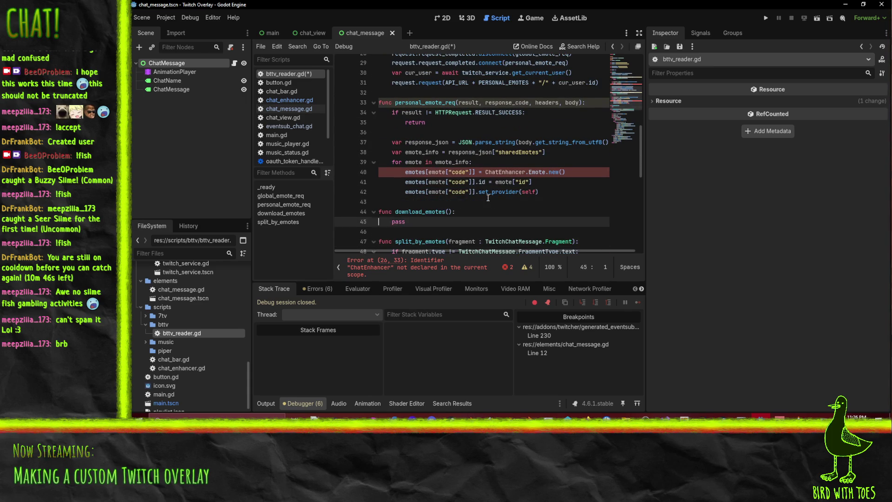
key(shift+Down)
key(shift+Down)
key(shift+Down)
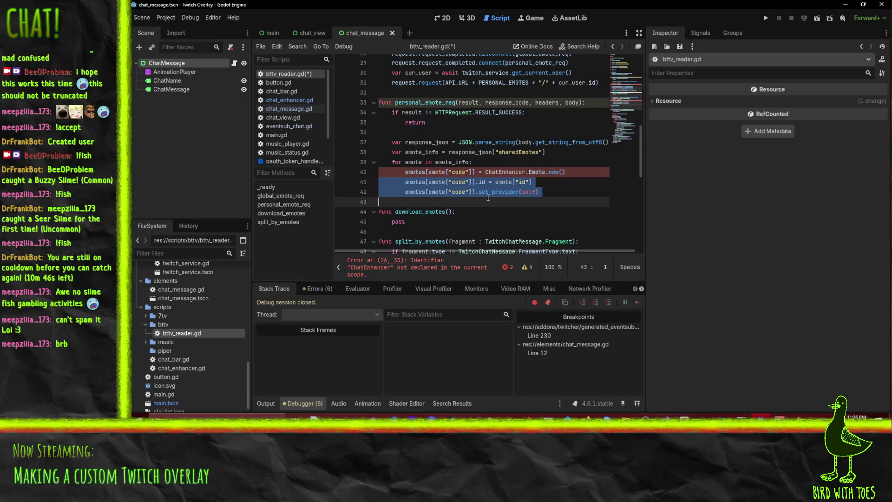
key(Up)
key(Up)
key(Up)
key(Down)
key(Down)
key(Down)
key(ctrl+v)
key(Up)
key(Up)
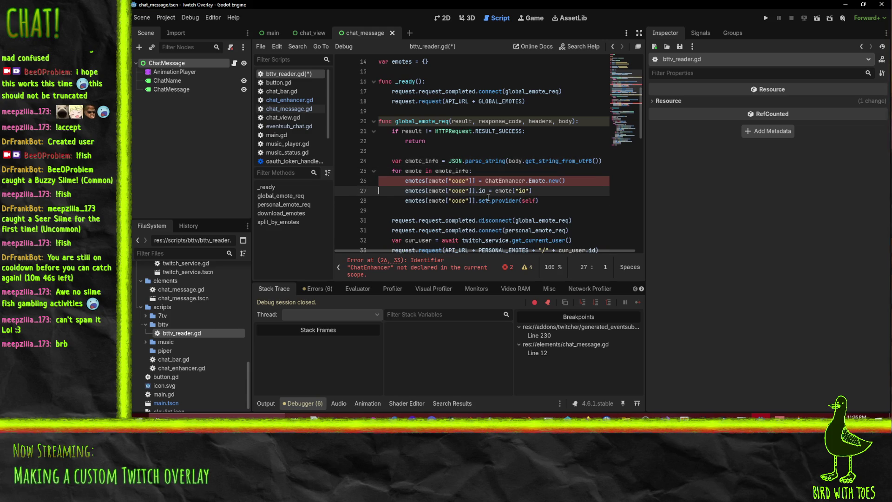
scroll(537, 172, down, 1)
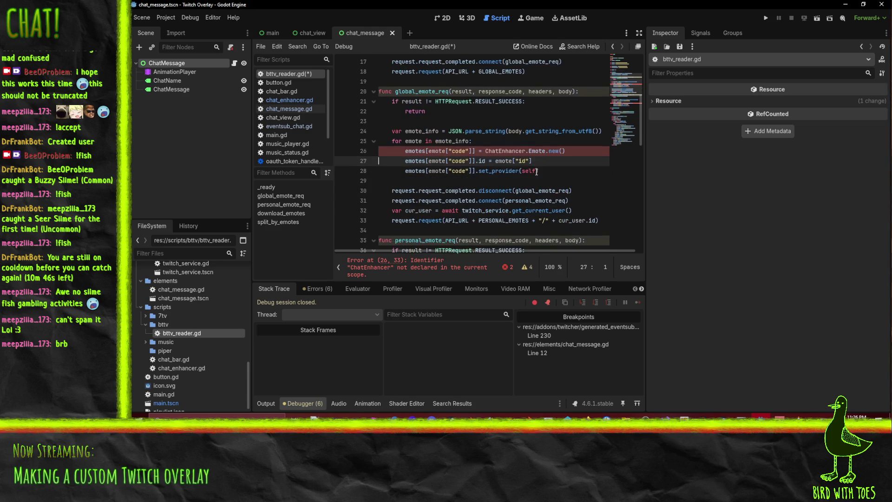
click(570, 171)
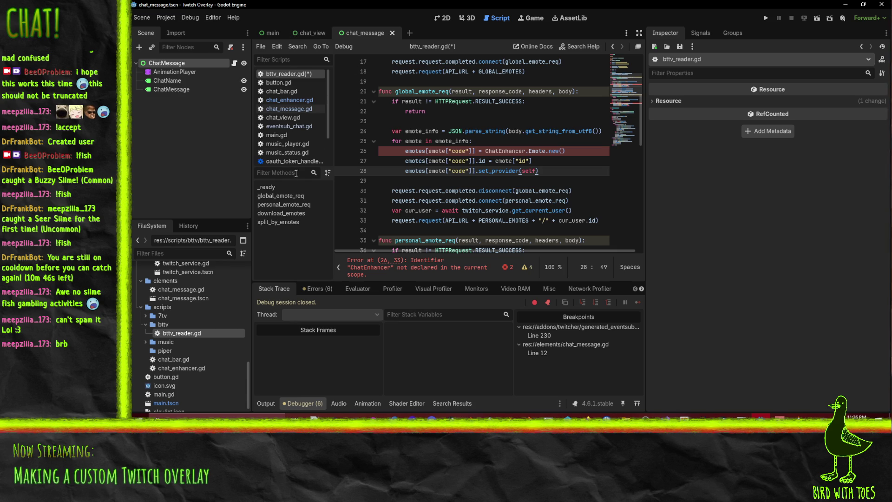
click(301, 100)
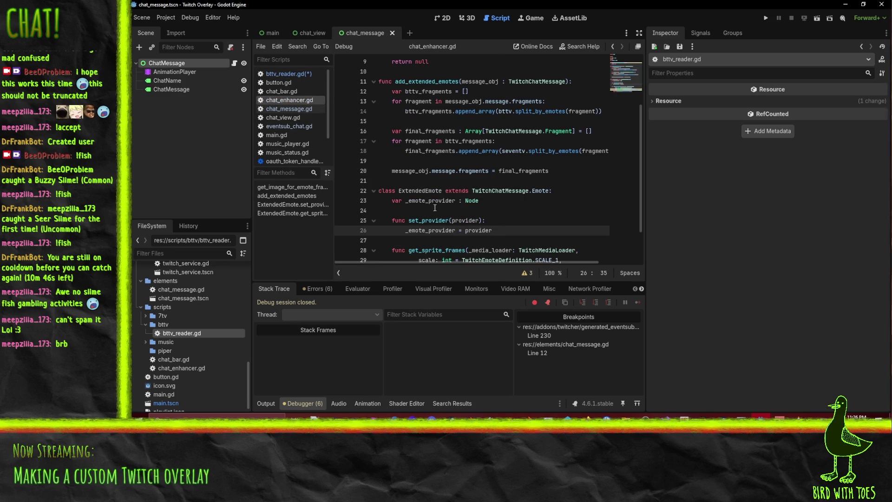
Step: In chat_enhancer.gd, rename class ExtendedEmote to Emote, add 'class_name ChatExtender' on line 2, and save
click(426, 191)
key(BackSpace)
key(BackSpace)
key(BackSpace)
key(BackSpace)
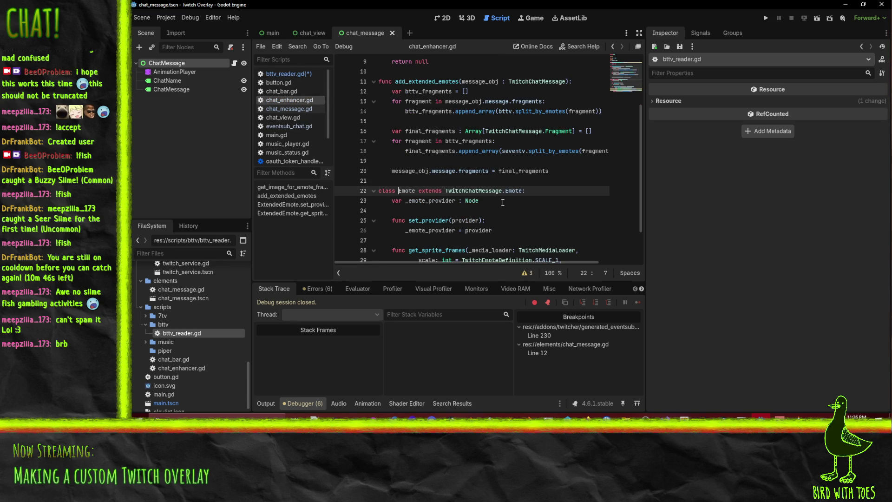
scroll(502, 203, up, 3)
click(426, 73)
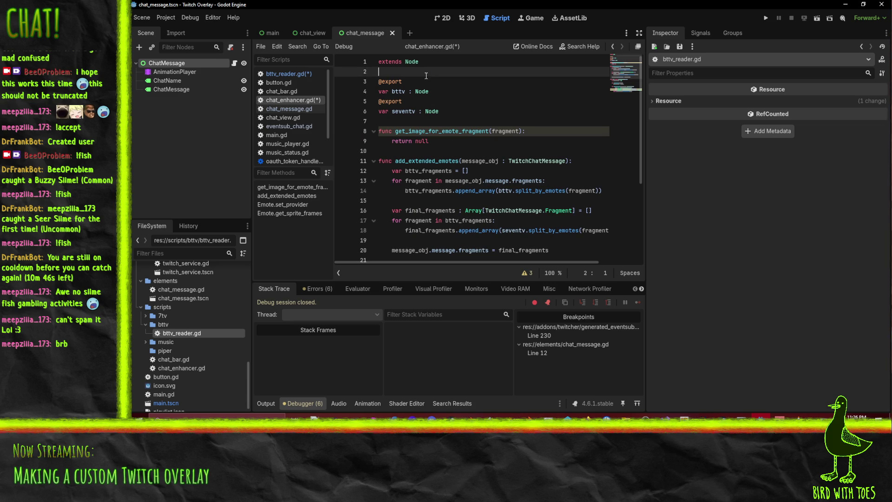
text(class_name )
text(Chat)
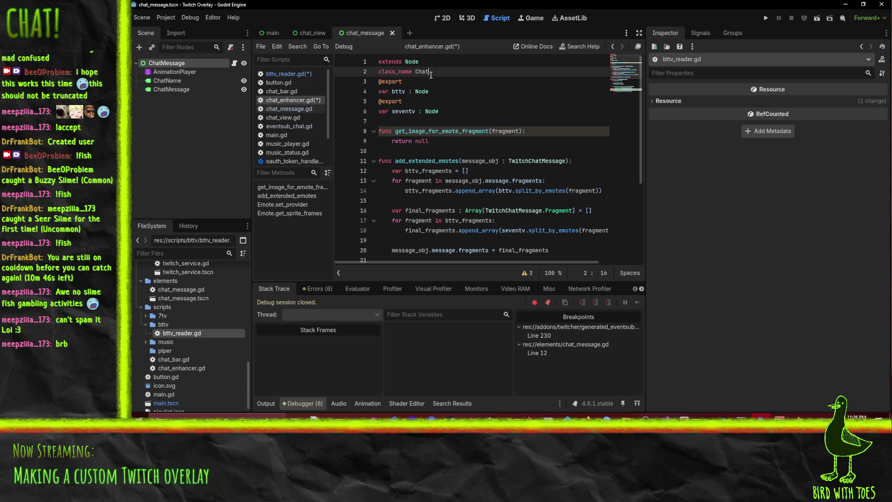
text(Extender)
key(Return)
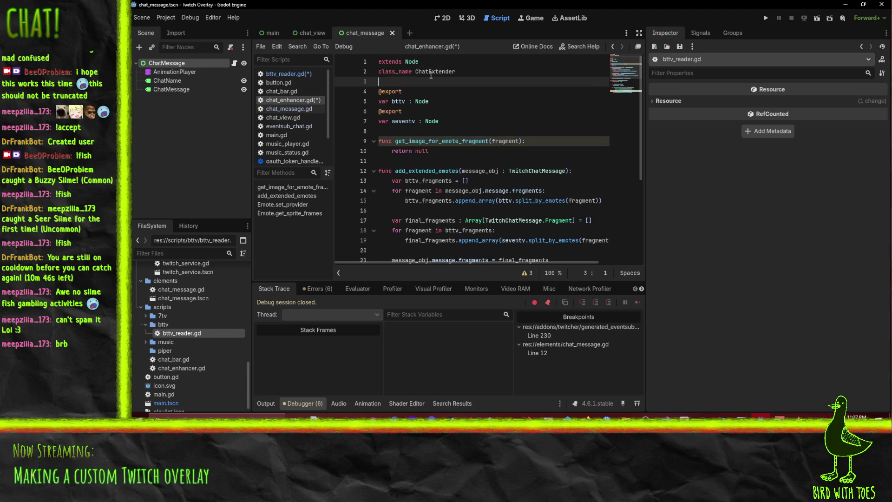
key(ctrl+s)
double_click(435, 71)
key(ctrl+c)
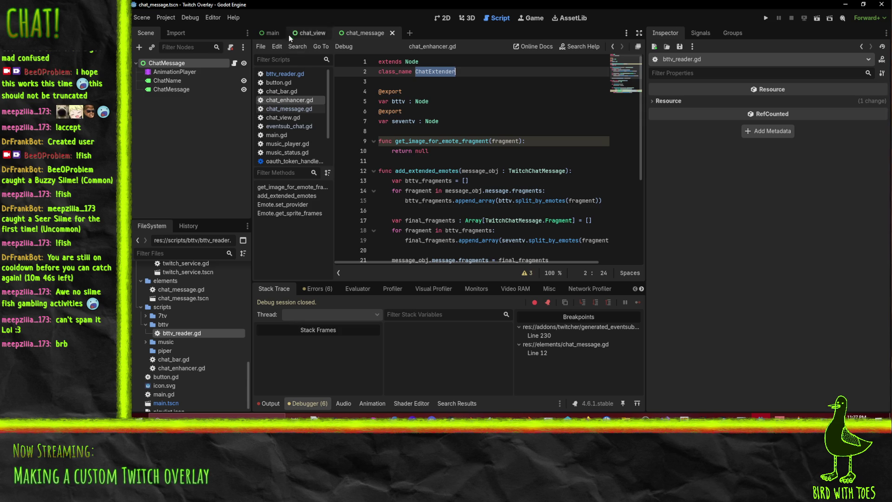
Step: In bttv_reader.gd, replace ChatEnhancer with ChatExtender on lines 26 and 42, then save
click(285, 73)
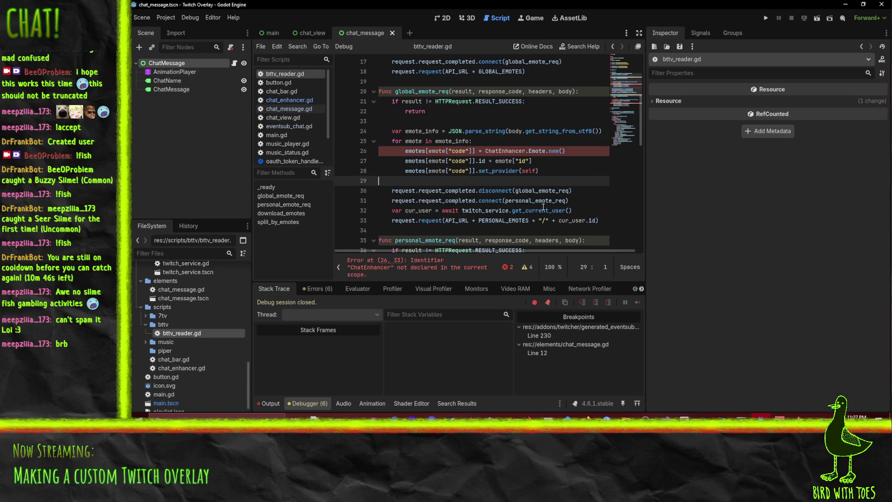
click(496, 151)
double_click(495, 152)
key(ctrl+v)
click(571, 170)
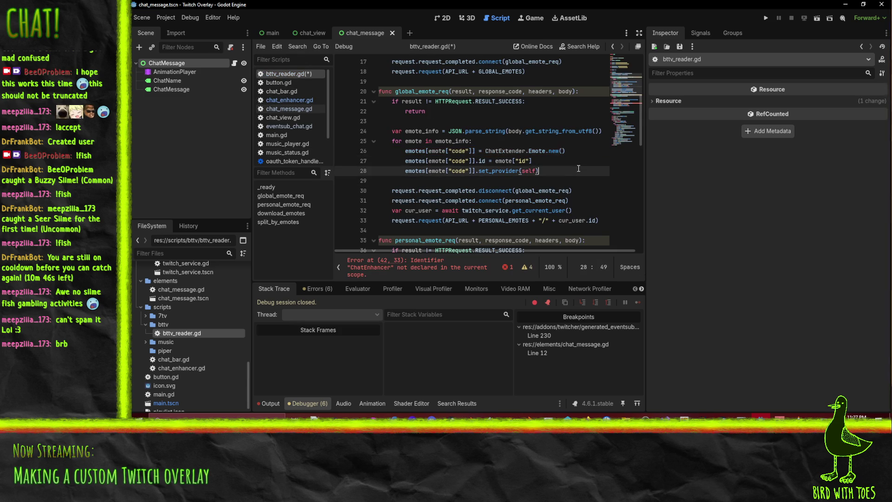
scroll(572, 166, down, 5)
scroll(571, 166, up, 2)
double_click(505, 160)
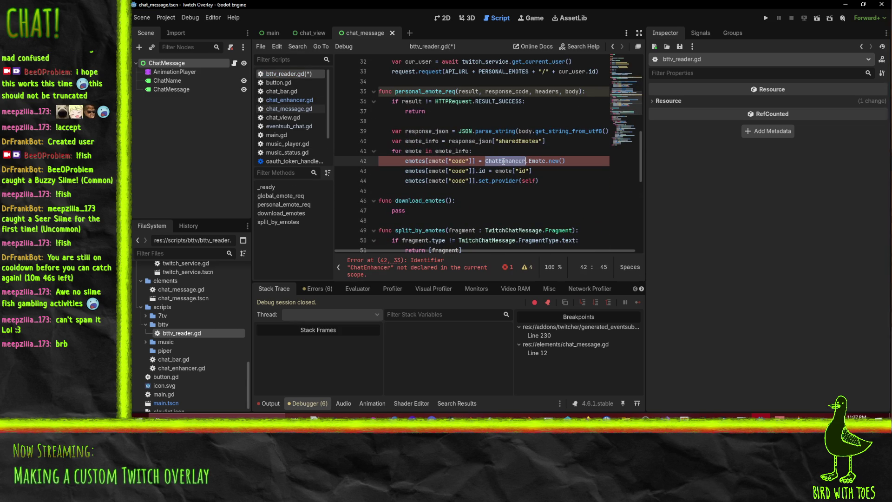
key(ctrl+v)
click(563, 144)
click(556, 182)
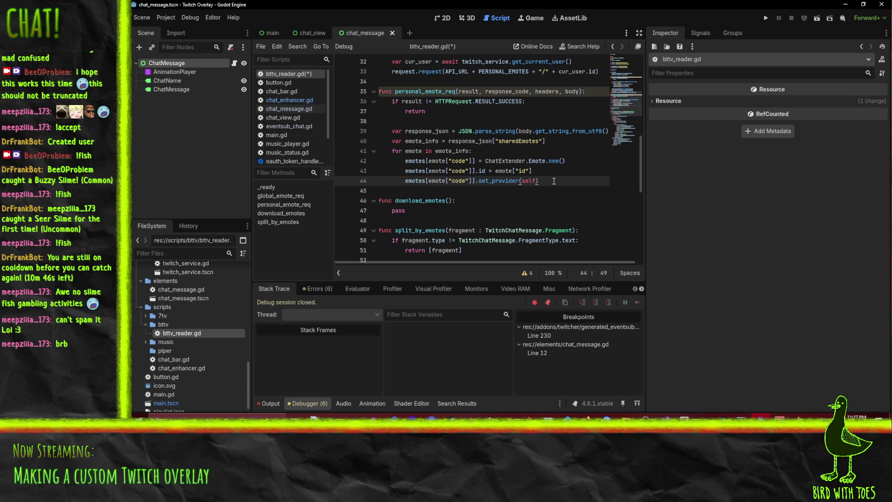
key(ctrl+s)
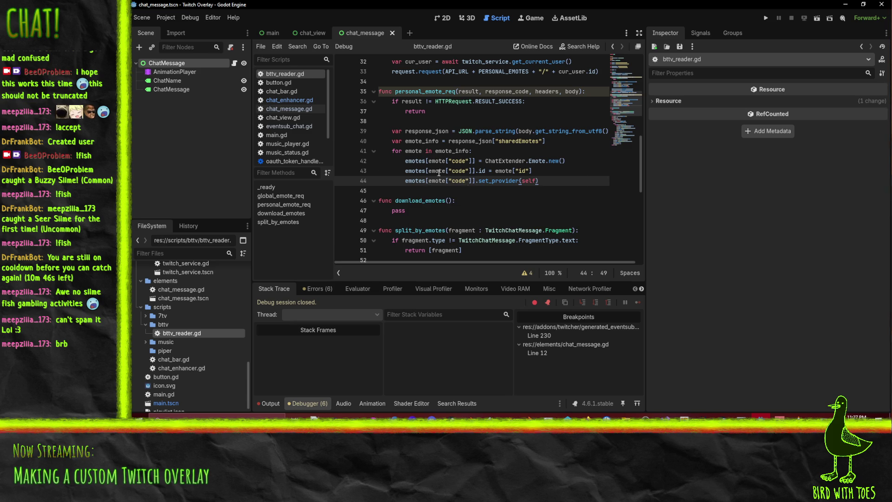
Step: Select the download_emotes function name on line 46 for renaming
scroll(465, 185, up, 1)
scroll(418, 193, down, 1)
double_click(414, 201)
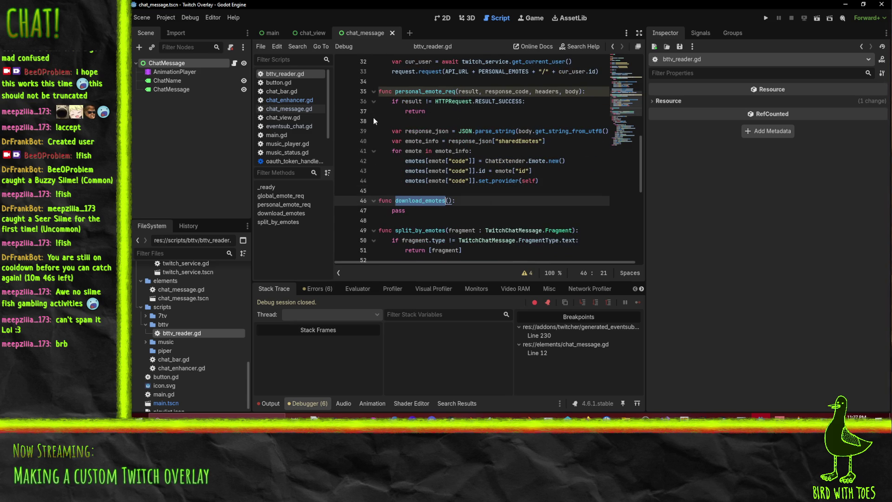
scroll(501, 186, up, 2)
scroll(528, 180, down, 2)
scroll(528, 180, down, 1)
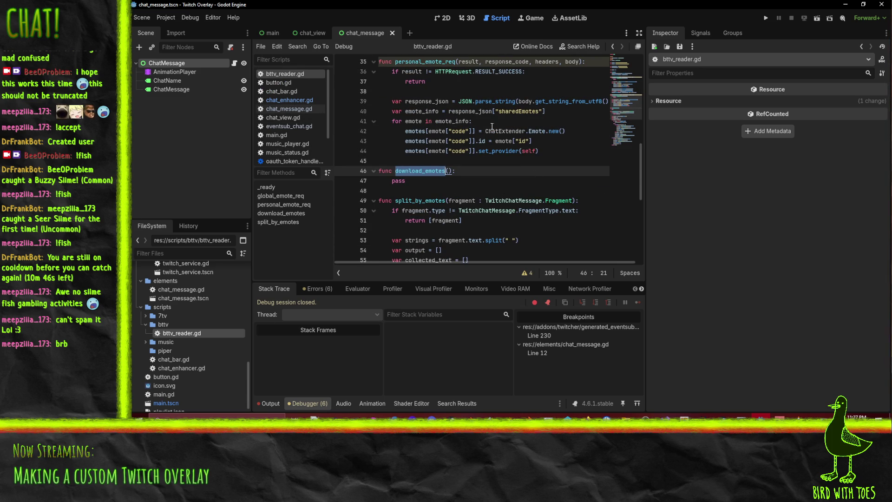
Step: Rename download_emotes to get_cached, then check the called name in chat_enhancer.gd
text(get)
text(_cache)
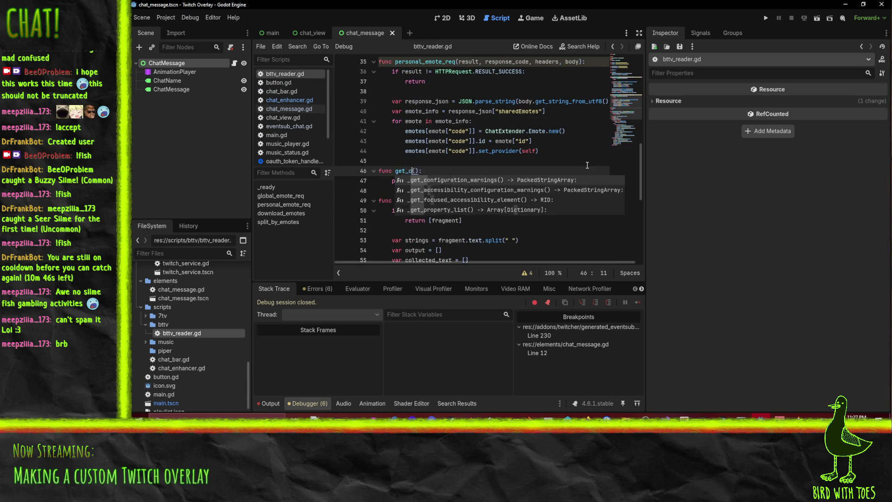
text(d)
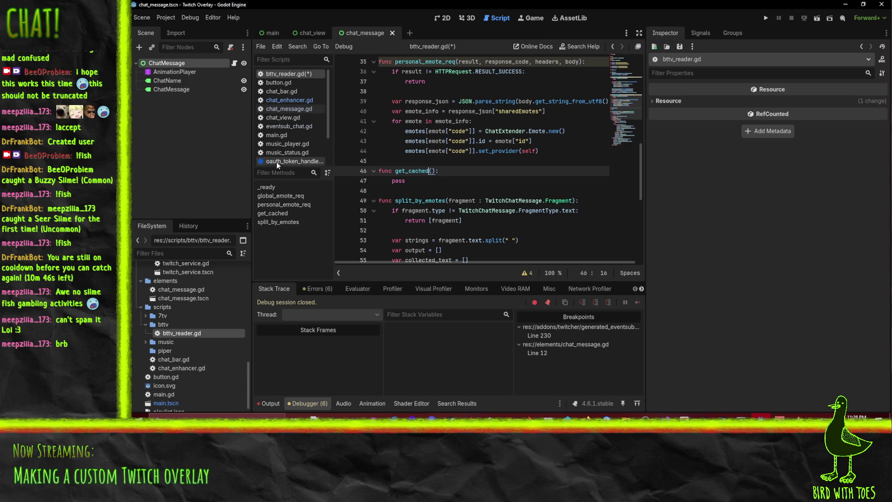
click(288, 100)
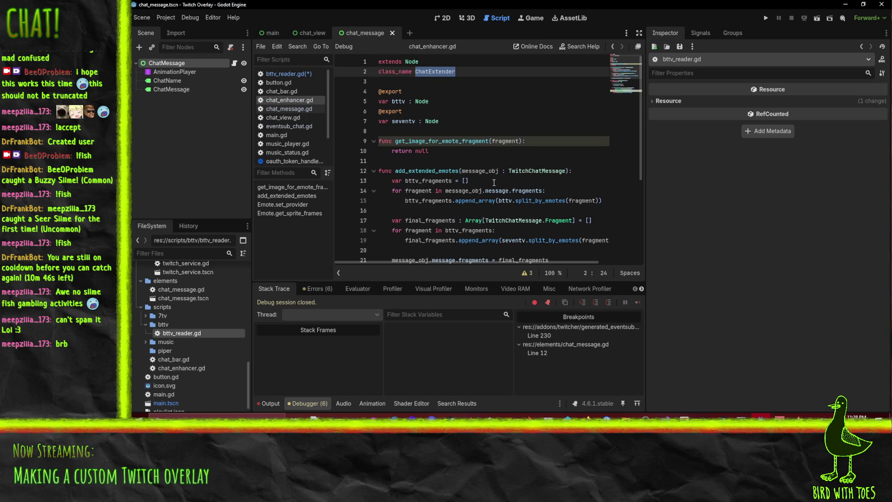
Step: Rename the stub to get_cached_frames, copied from chat_enhancer.gd, with a scale parameter
scroll(495, 184, down, 4)
double_click(506, 244)
key(ctrl+c)
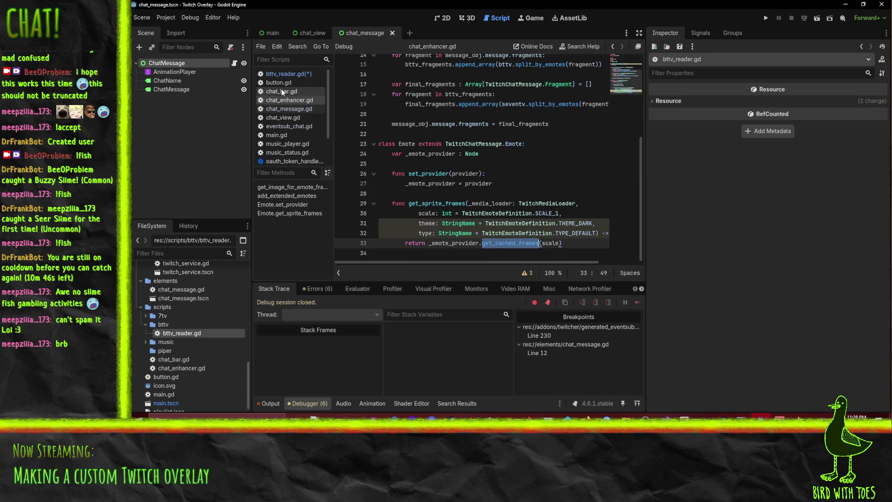
click(286, 74)
key(ctrl+shift+Left)
key(ctrl+v)
text(scale)
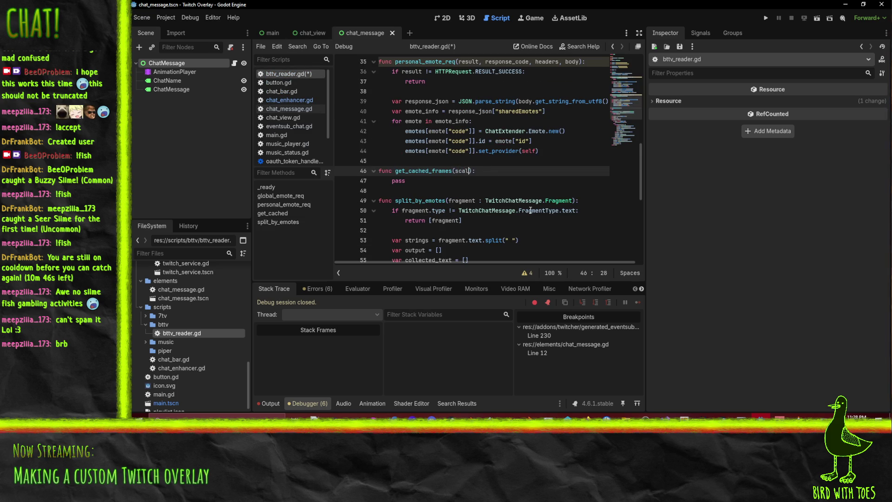
Step: Add 'var emote_frame_cache = {}' below the emotes dictionary
double_click(398, 181)
scroll(497, 190, up, 2)
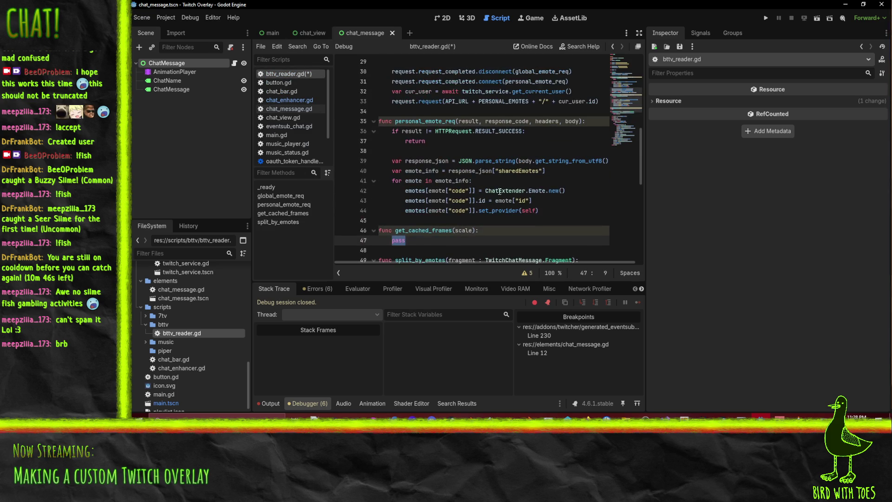
scroll(532, 191, down, 1)
scroll(530, 192, up, 9)
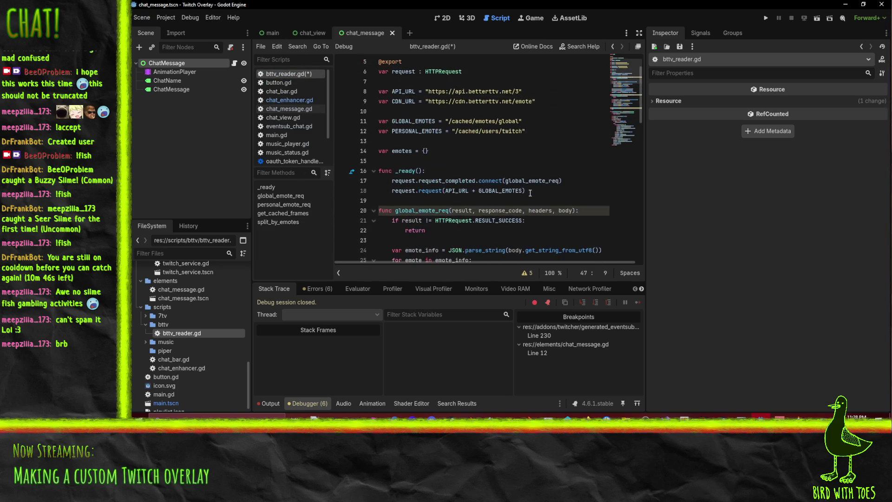
scroll(453, 193, up, 1)
click(437, 182)
key(Return)
text(var emote_s)
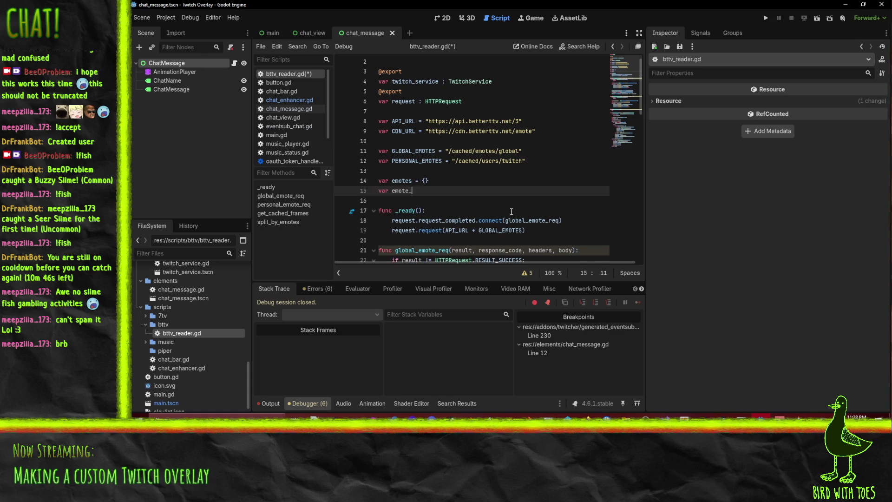
key(BackSpace)
key(BackSpace)
key(BackSpace)
text(ote_f)
text(rame_cache =)
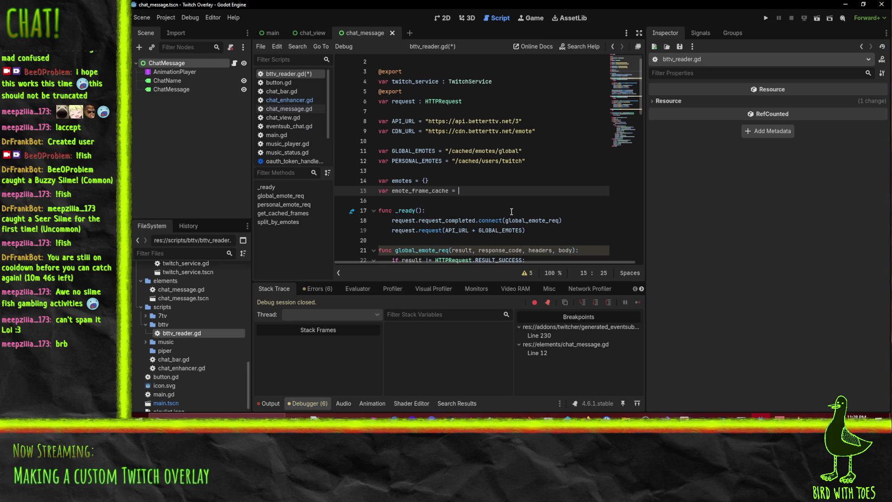
text( {)
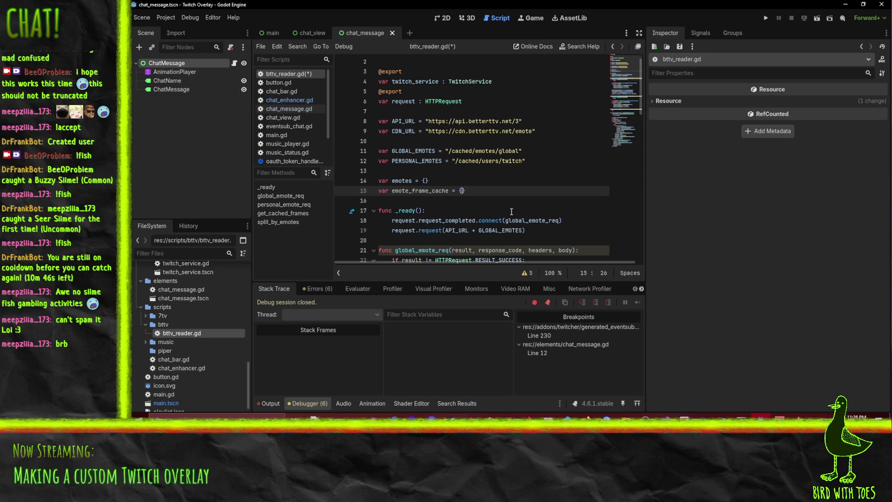
key(Down)
Step: Replace the stub's pass with the comment '# for now just use the 1x'
scroll(511, 212, down, 10)
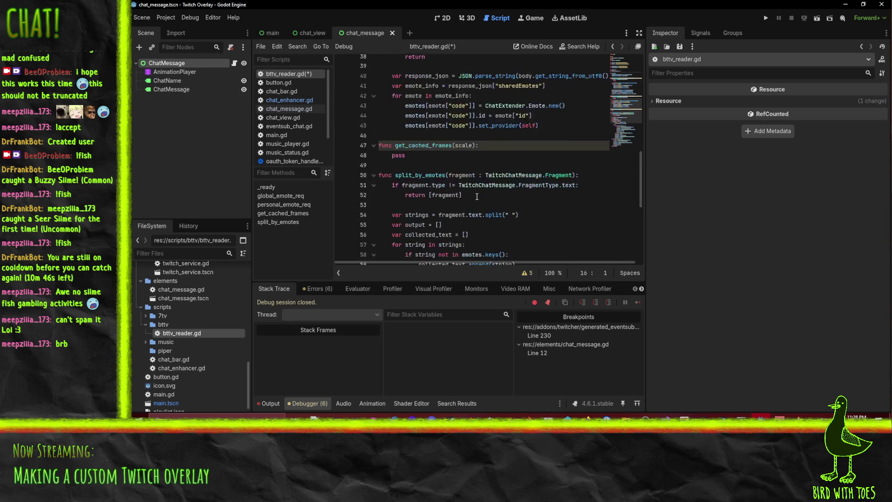
scroll(476, 197, up, 3)
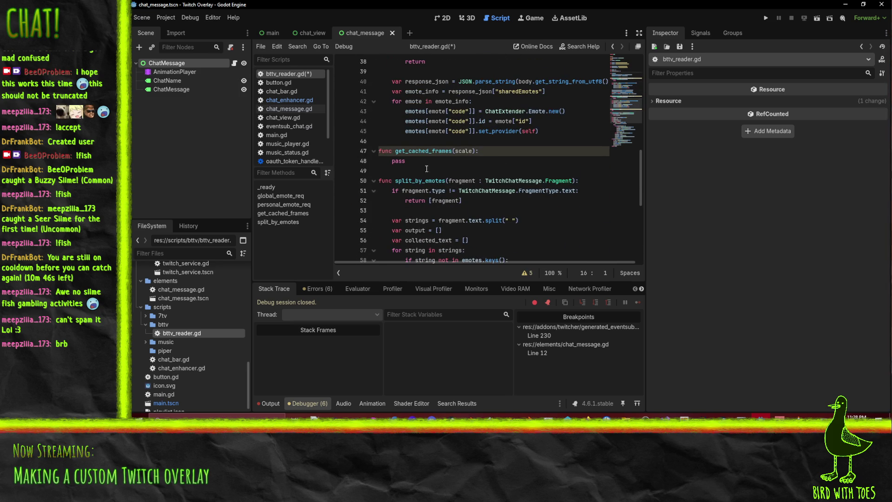
double_click(427, 161)
scroll(557, 193, up, 3)
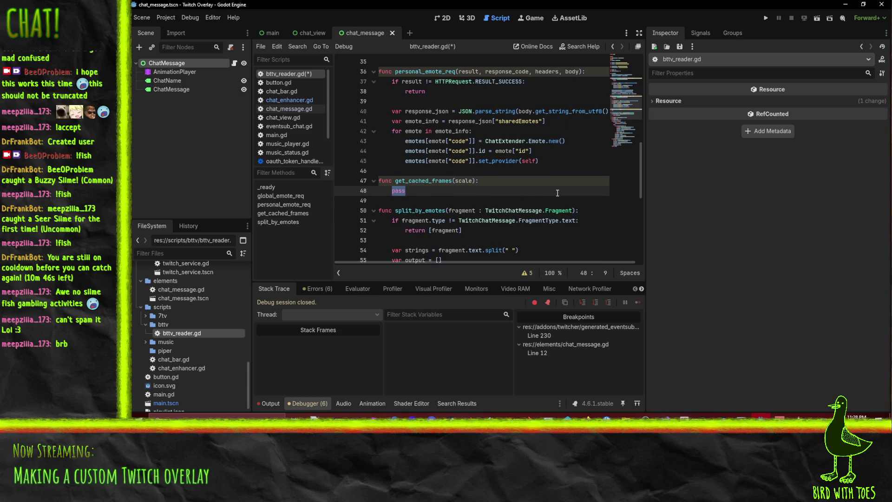
text(# for n)
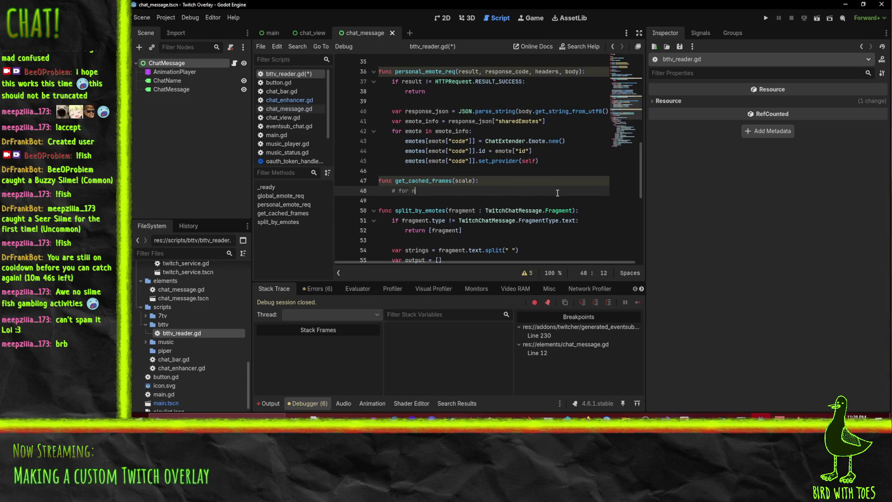
text(ow just use the 1x)
text(, no gigantify)
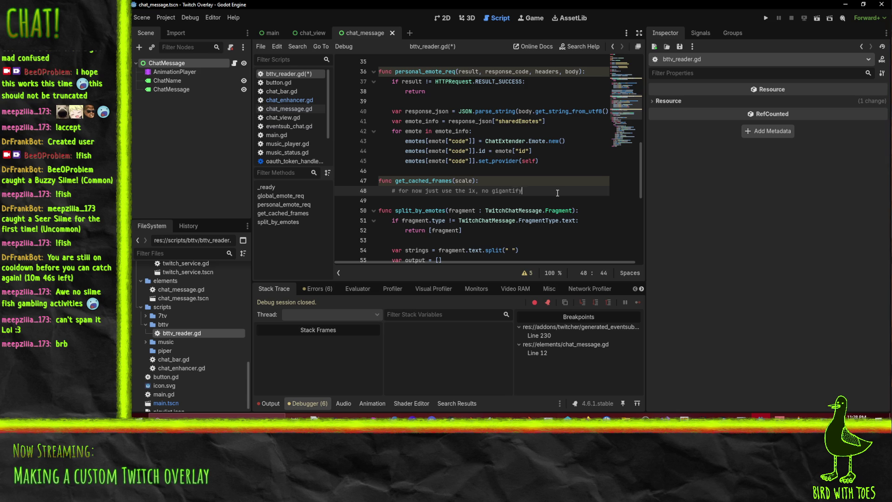
key(BackSpace)
key(BackSpace)
key(BackSpace)
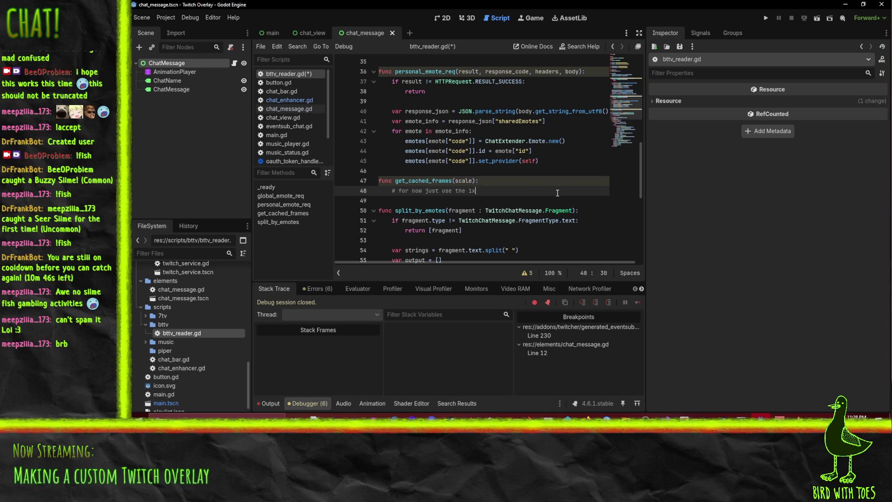
key(Return)
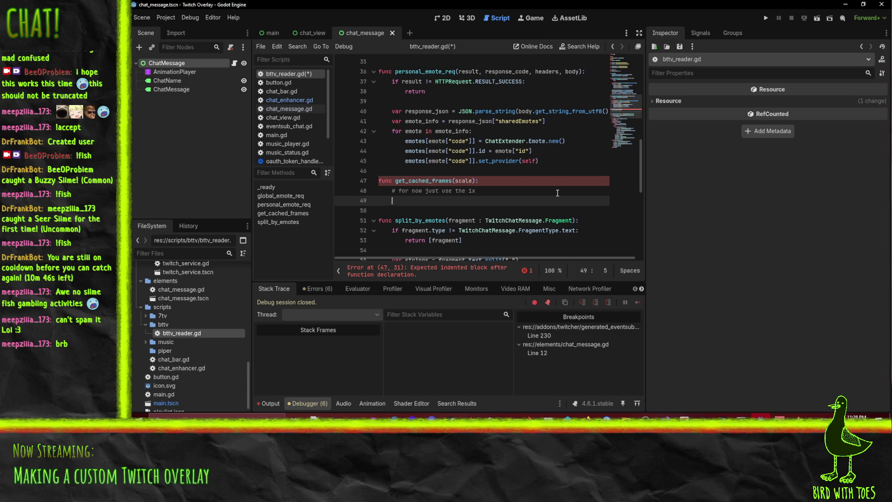
Step: Add an id parameter so the signature reads get_cached_frames(id, scale)
click(457, 181)
text(emote,)
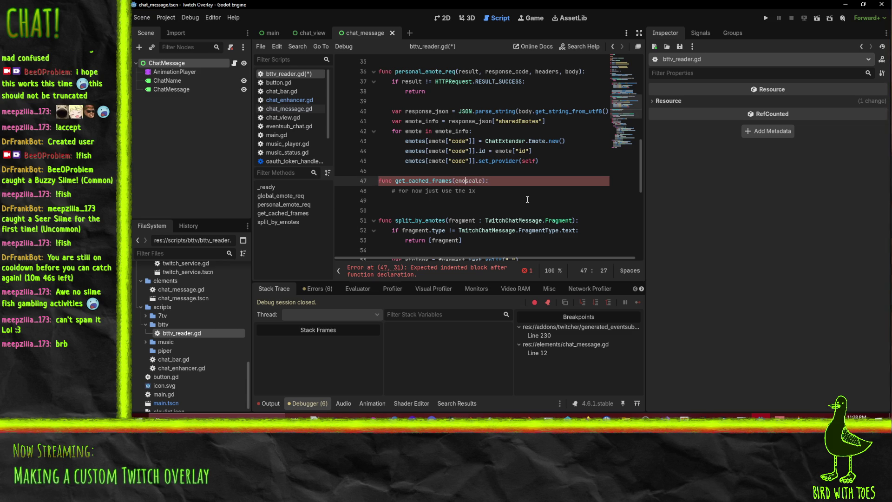
double_click(466, 181)
text(id,)
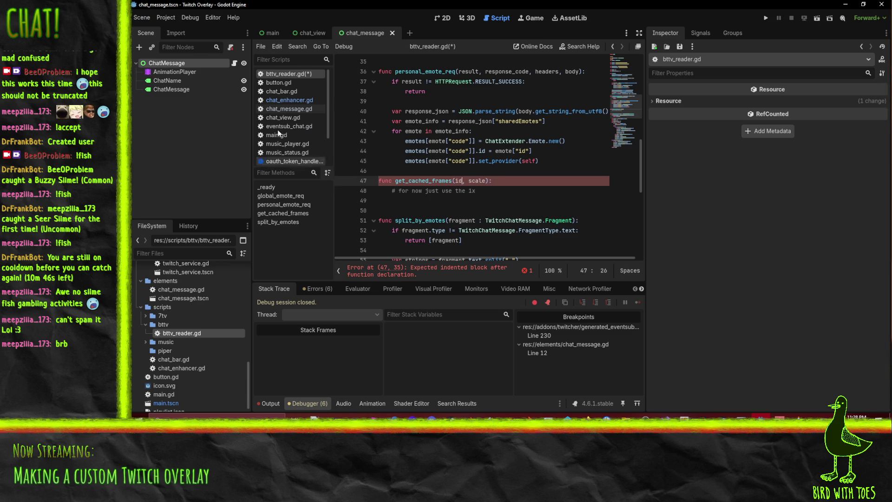
Step: Pass self.id before scale in chat_enhancer.gd's get_cached_frames call and save
click(298, 100)
click(547, 250)
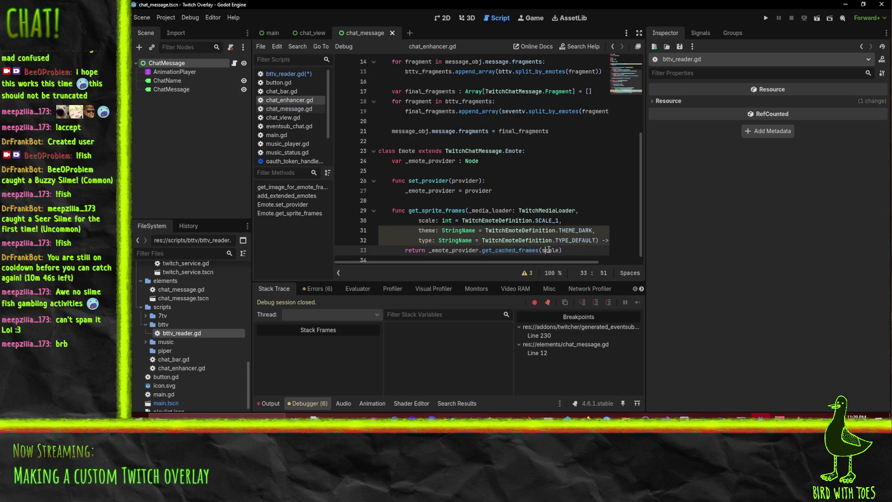
text(self.id, s)
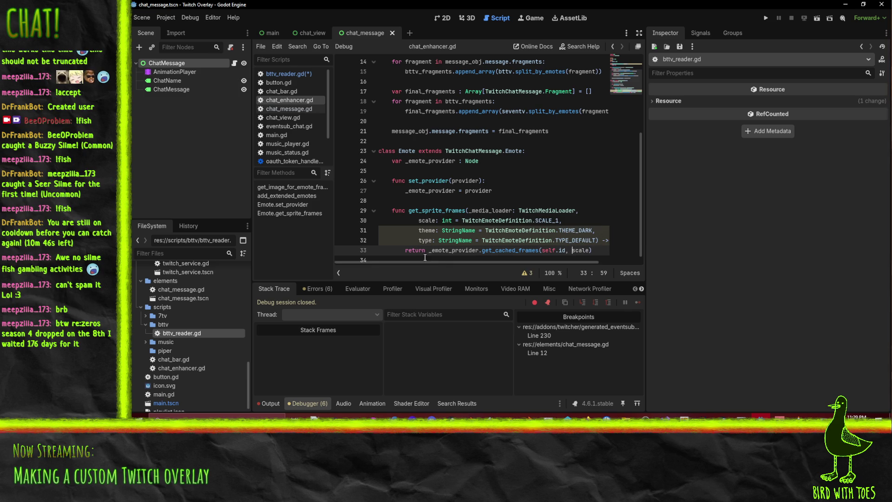
key(BackSpace)
mouse_move(430, 246)
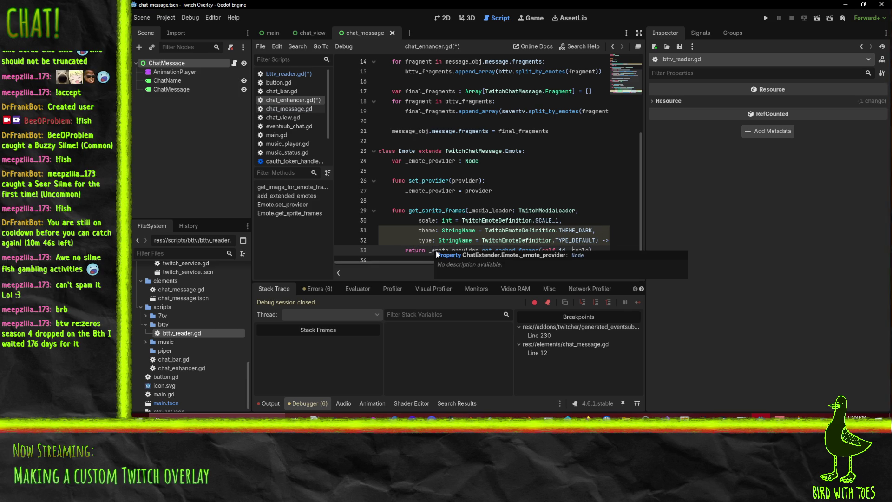
key(ctrl+s)
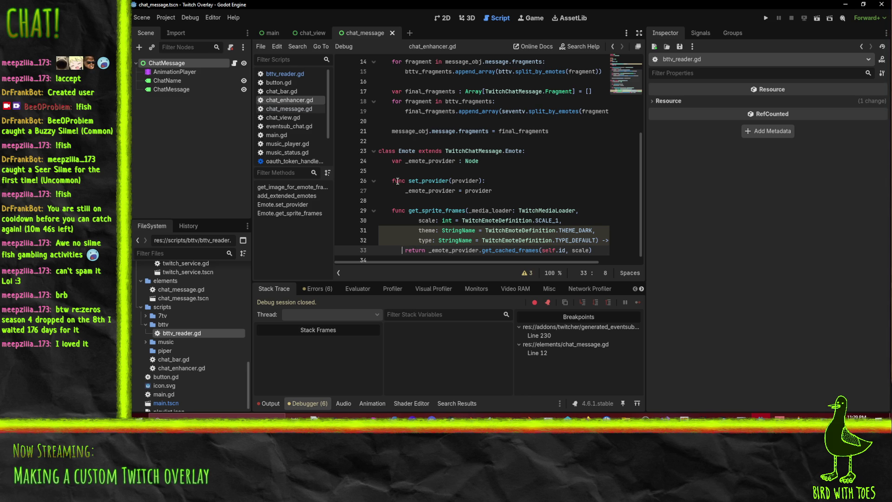
Step: Remove the line 12 breakpoint in chat_message.gd
click(307, 108)
click(499, 171)
click(342, 172)
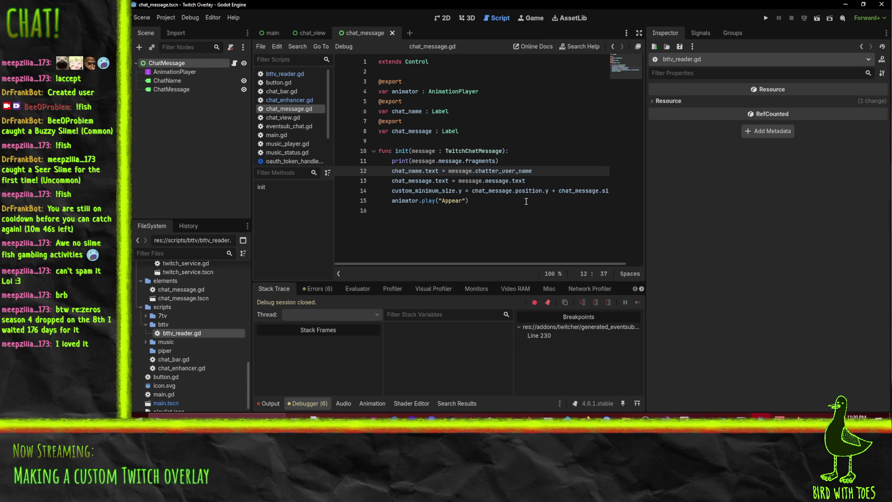
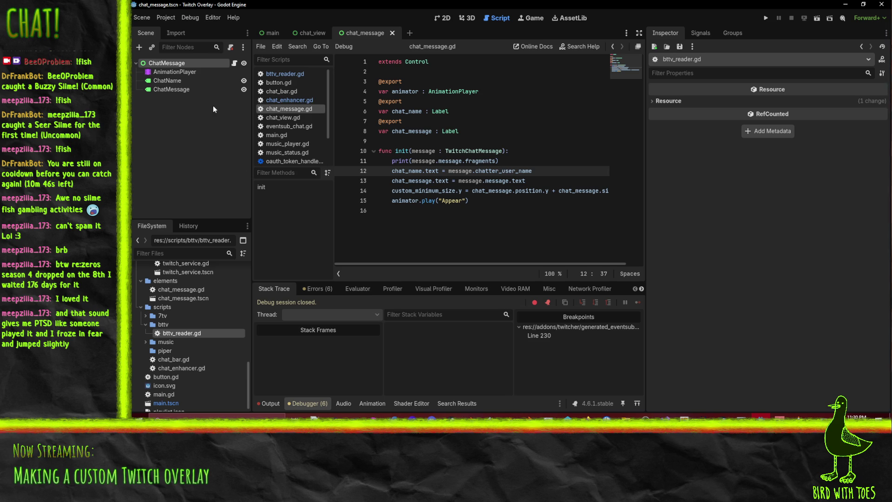
Step: In bttv_reader.gd, put an indented caret on the empty line inside get_cached_frames
click(273, 74)
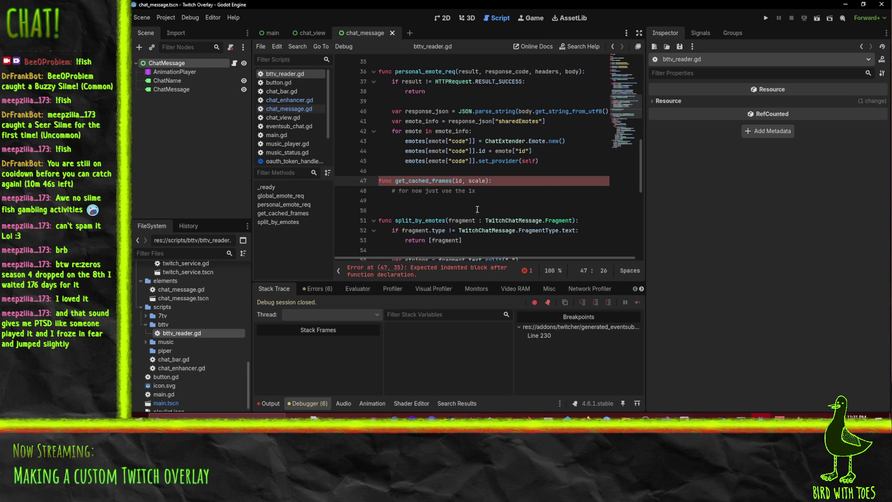
click(422, 201)
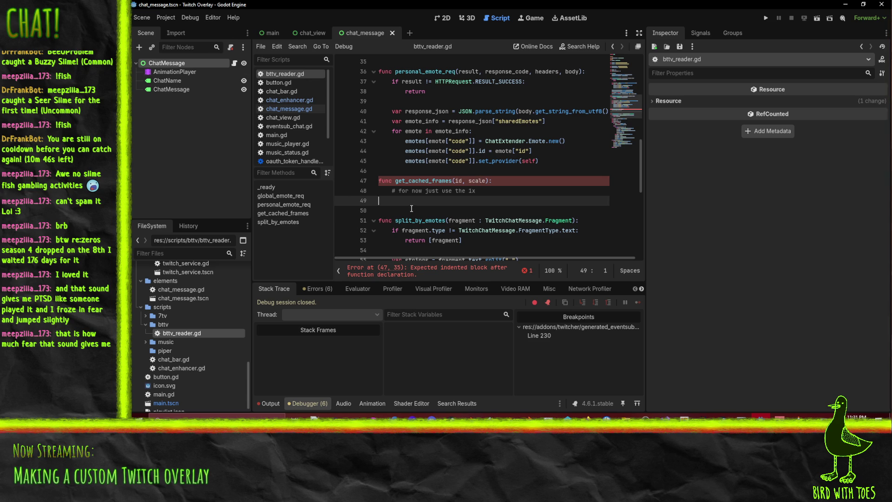
key(Tab)
Step: Write the condition 'if emote_frame_cache.has_key(id):' using autocomplete
scroll(509, 203, up, 1)
scroll(508, 209, down, 1)
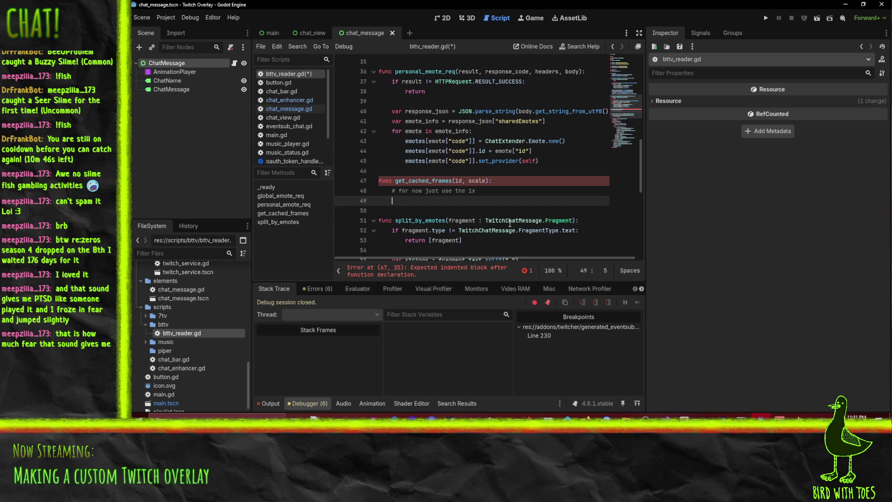
text(if emo)
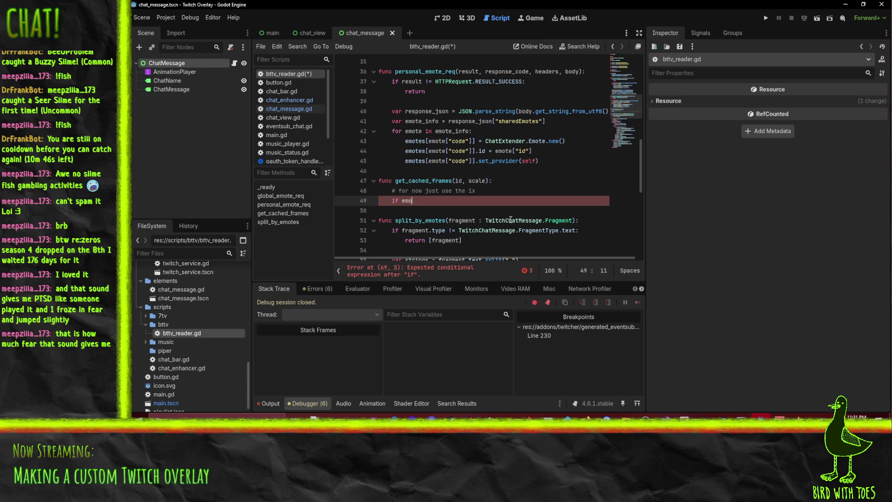
key(ctrl+space)
text(emote_fr)
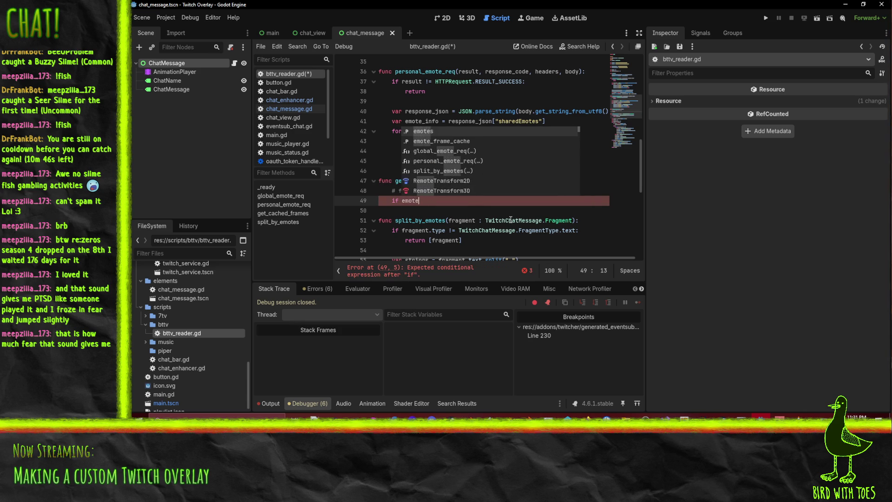
key(Return)
text([id])
key(BackSpace)
key(BackSpace)
key(BackSpace)
text(,)
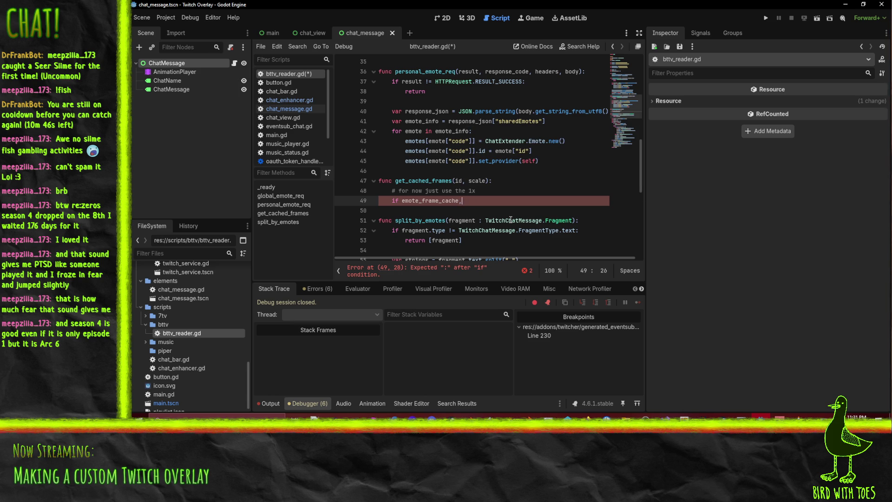
text(has_le)
key(BackSpace)
key(BackSpace)
text(key(id))
text(:)
key(Return)
Step: Add 'return emote_frame_cache[id]' under the if, followed by an 'else:' line
text(return emote)
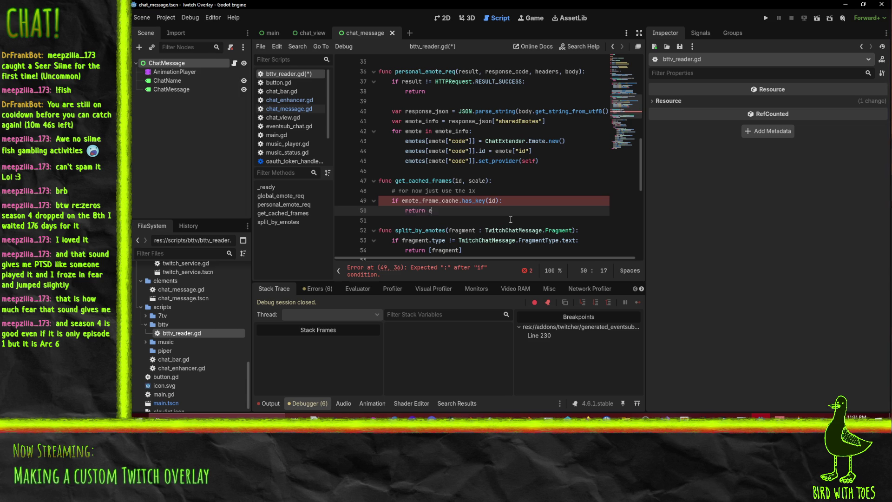
key(Down)
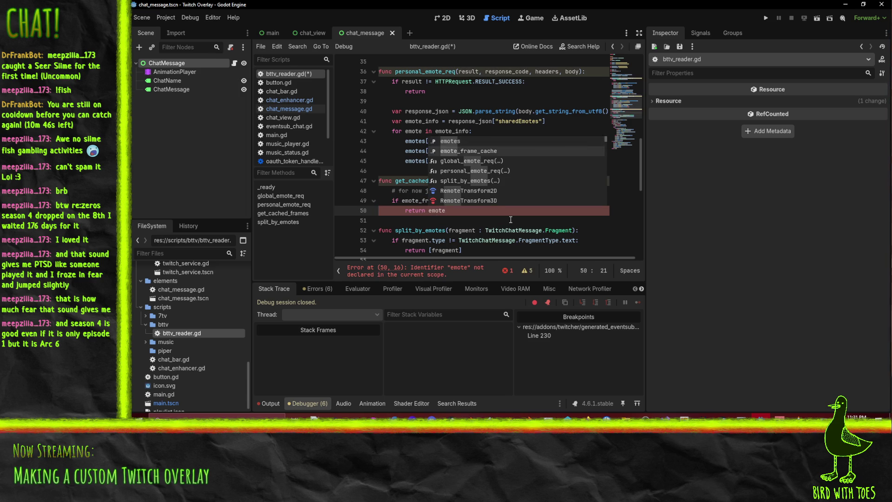
key(Return)
text([id])
key(Return)
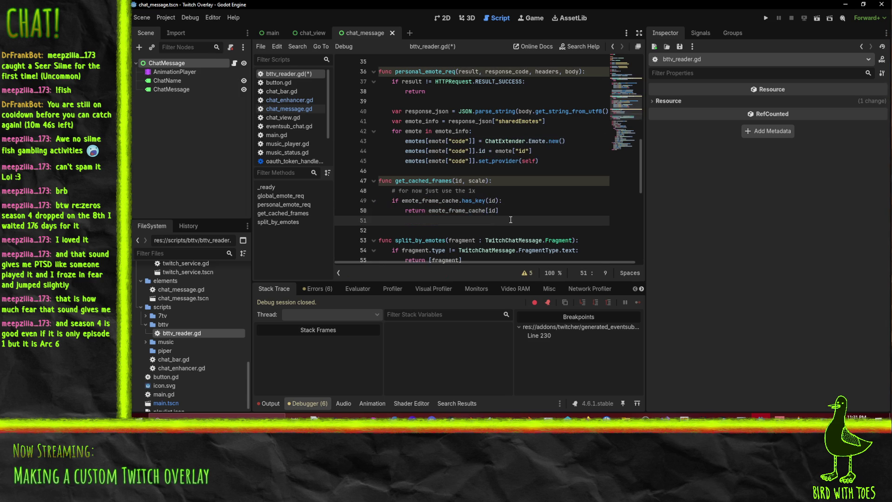
text(else:)
key(Return)
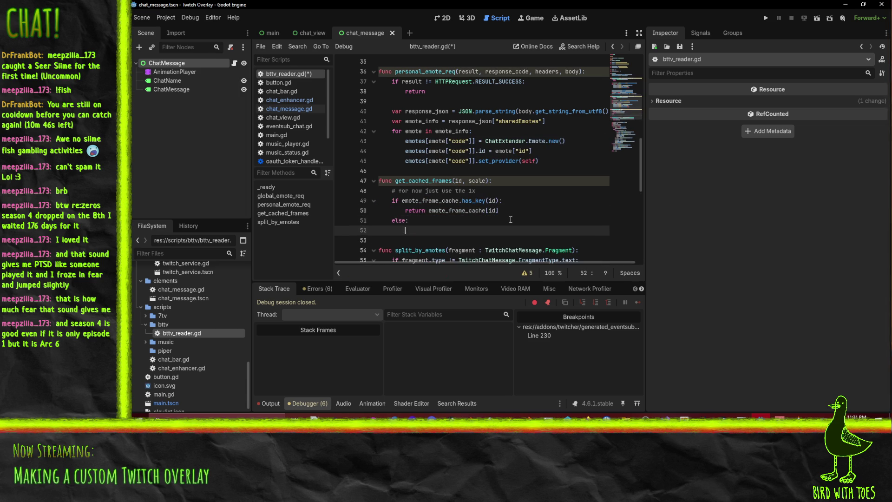
Step: Start the else branch with a placeholder 'var hax' line, briefly checking the Array docs
scroll(510, 219, up, 10)
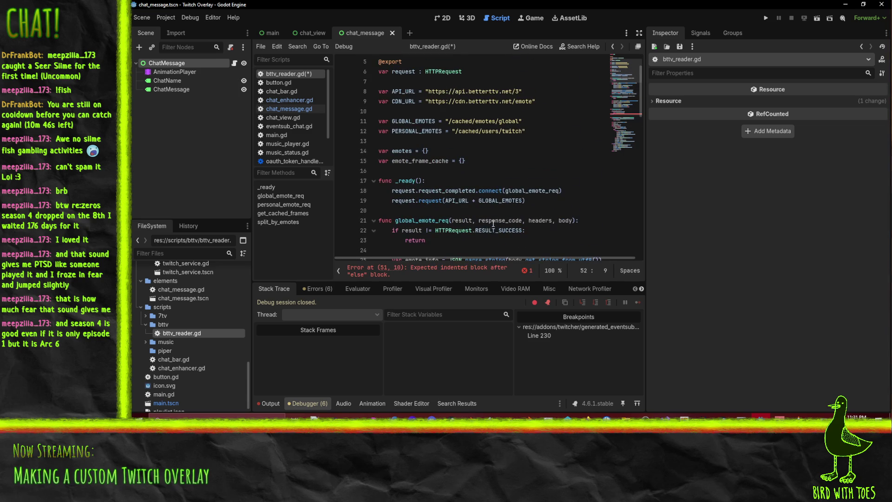
scroll(518, 177, down, 11)
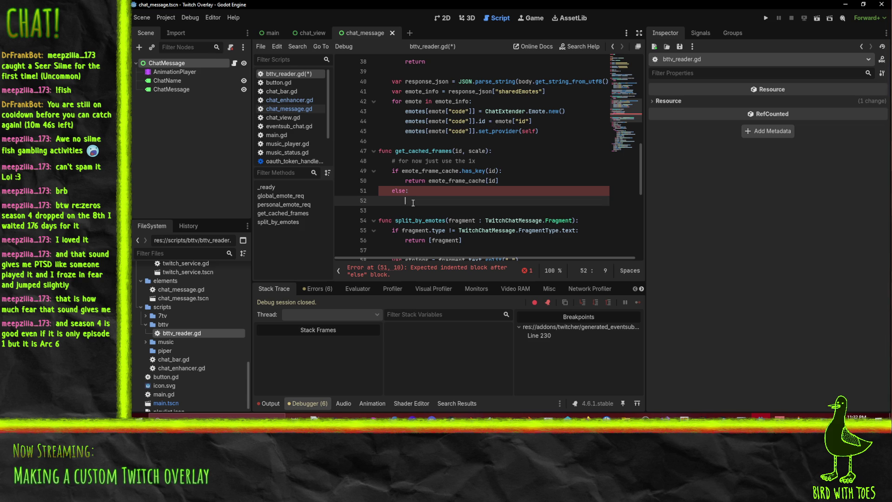
text(var hax)
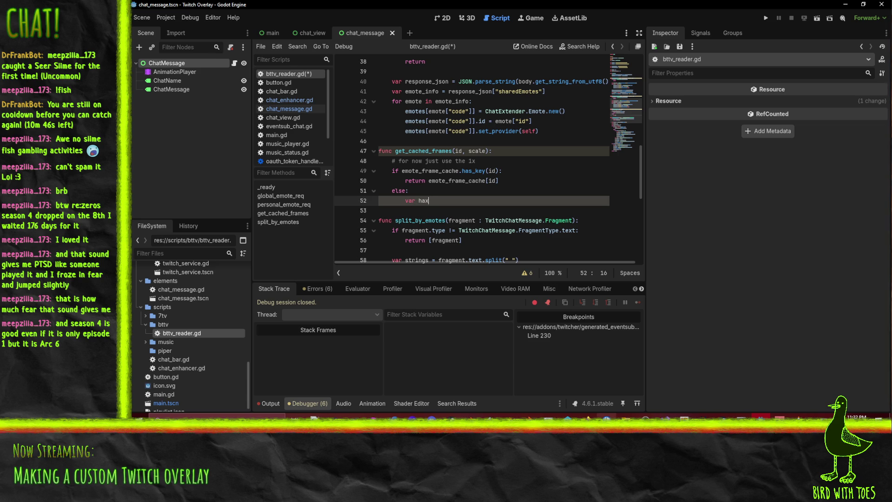
click(586, 416)
mouse_move(516, 396)
click(464, 211)
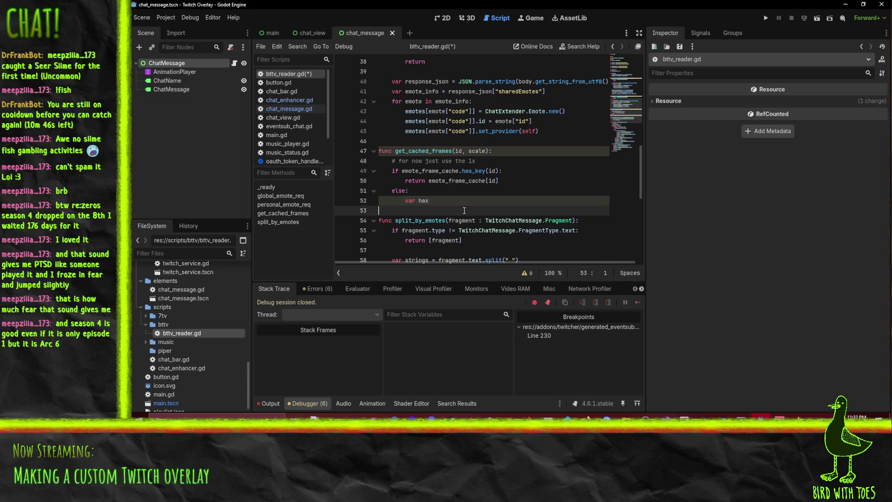
click(460, 205)
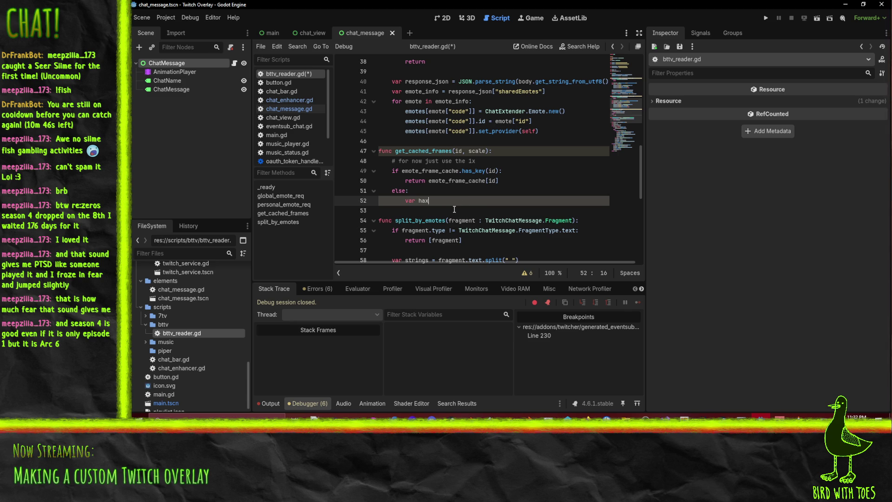
drag(429, 200, 405, 202)
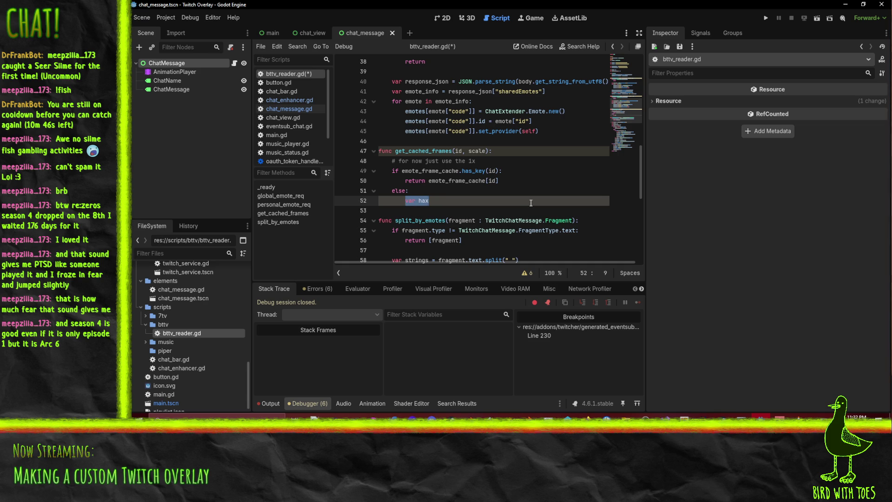
click(448, 203)
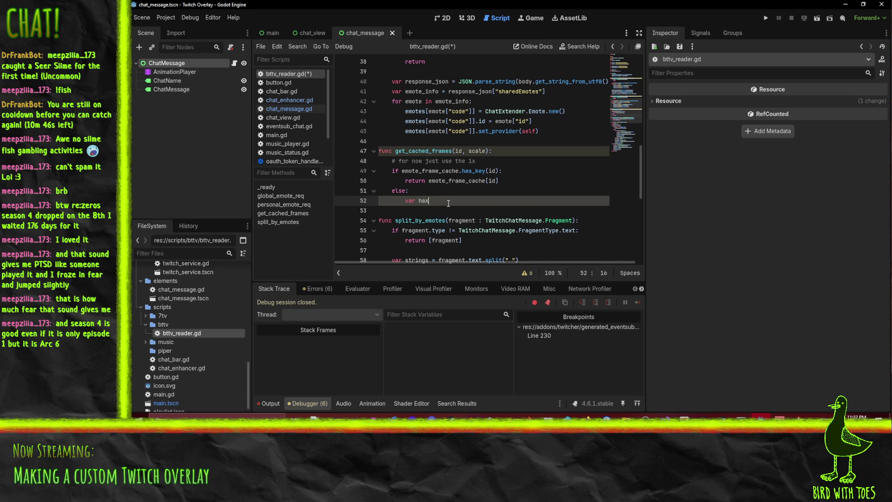
click(390, 173)
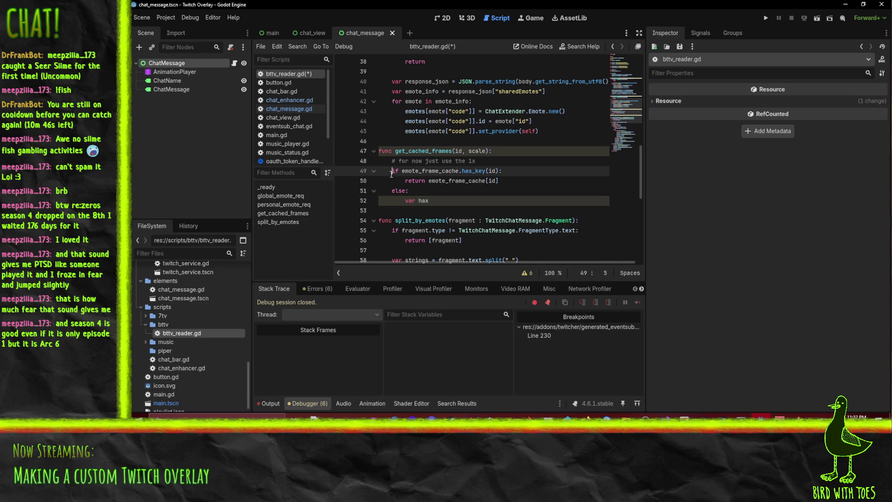
Step: Delete the has_key check and else branch, dedenting the return emote_frame_cache[id] line
click(411, 191)
key(Home)
key(Home)
key(Up)
key(shift+Up)
key(Delete)
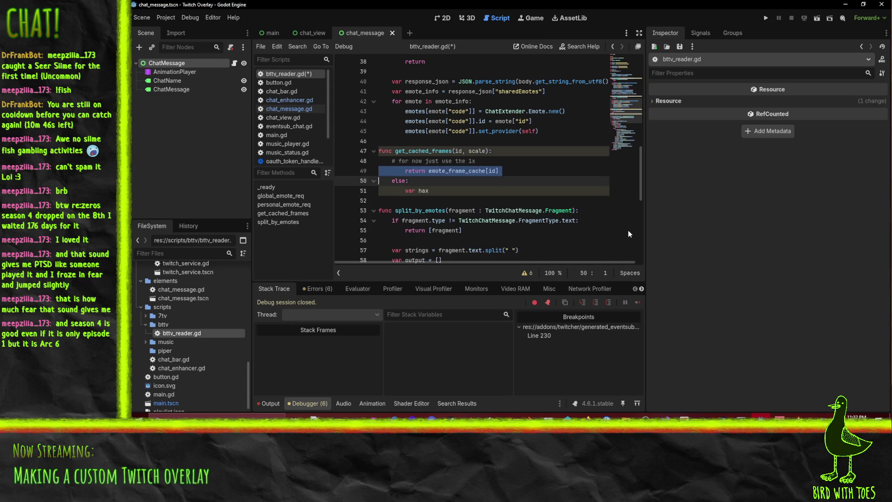
key(shift+Tab)
key(Down)
key(shift+Down)
key(shift+Down)
key(Delete)
Step: Add the comment 'TODO: load emotes as needed' below the 1x comment
key(Up)
key(Up)
key(End)
key(Return)
text(TOD)
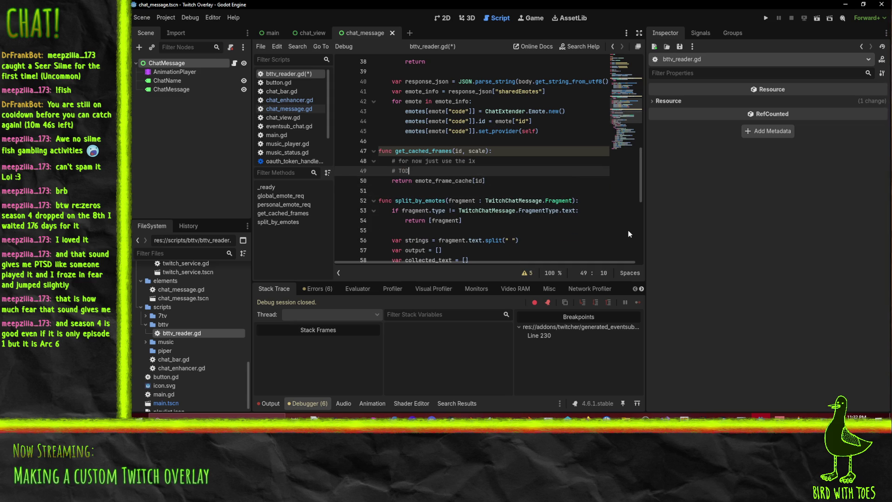
text(O: load emotes as needed)
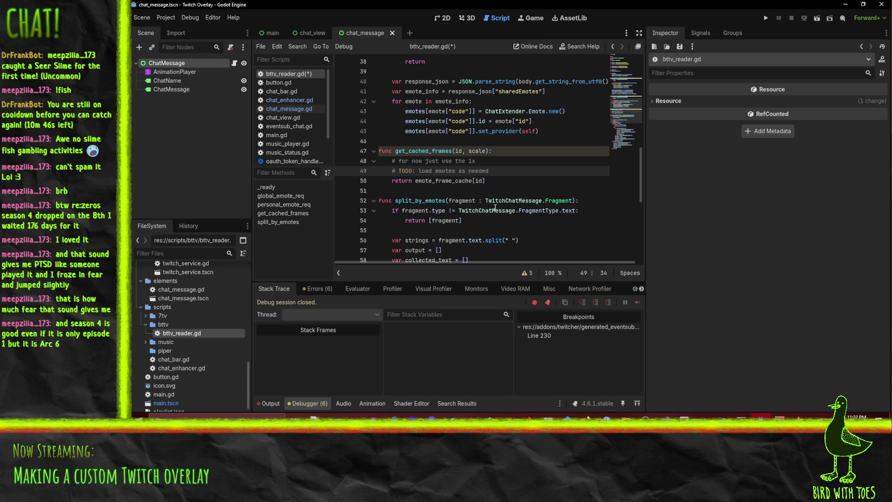
scroll(490, 203, up, 4)
scroll(534, 205, down, 3)
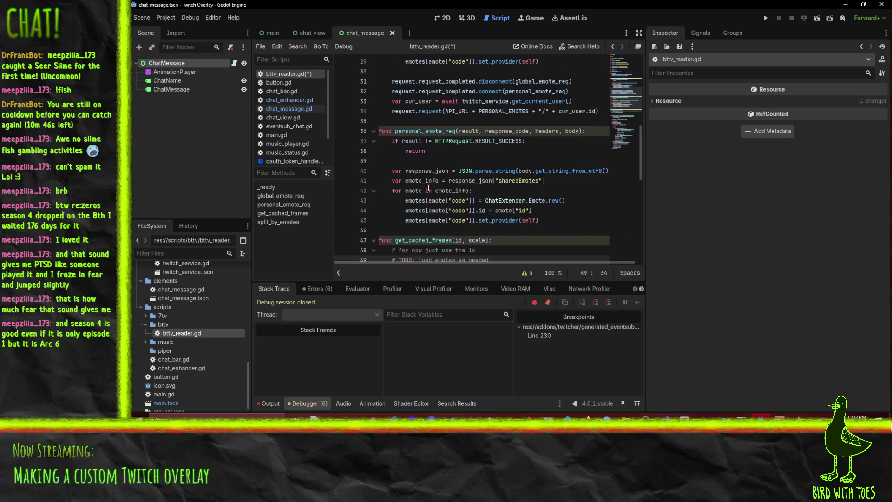
scroll(541, 188, down, 2)
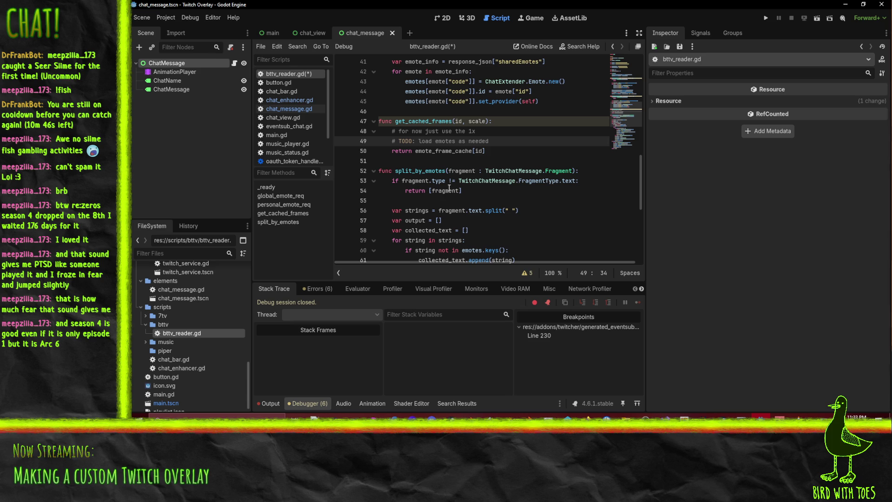
scroll(420, 225, up, 3)
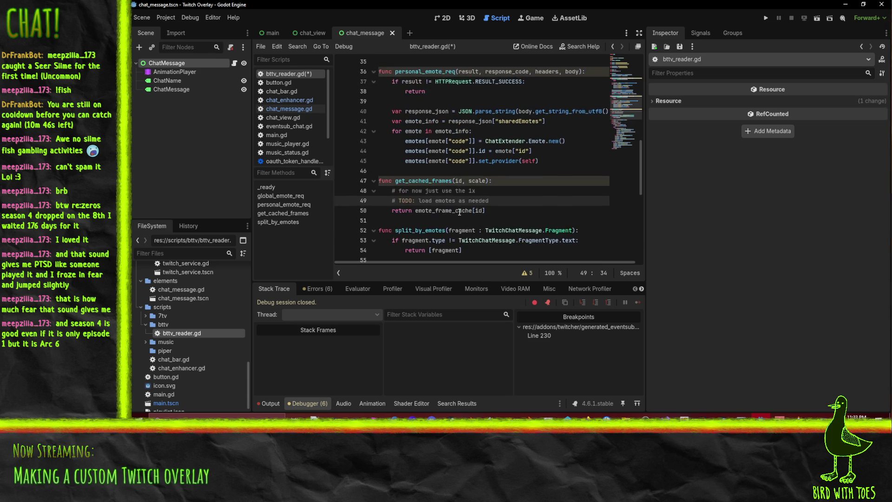
scroll(538, 212, up, 8)
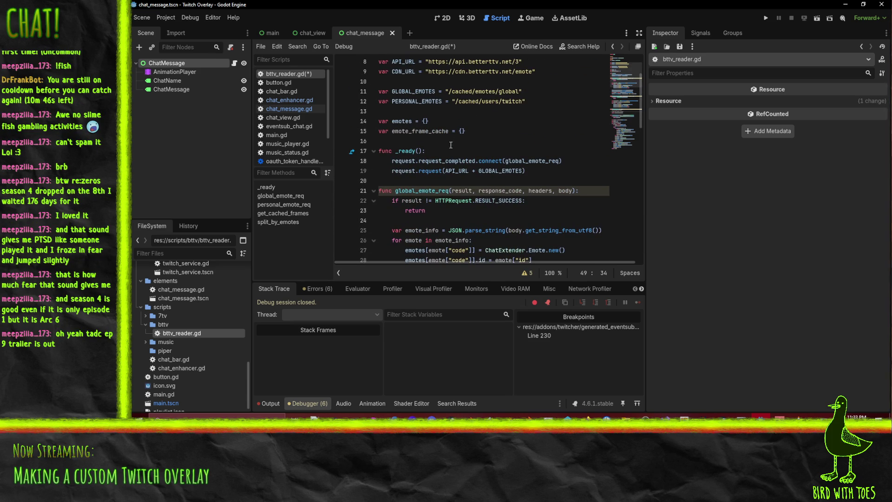
click(373, 151)
click(373, 170)
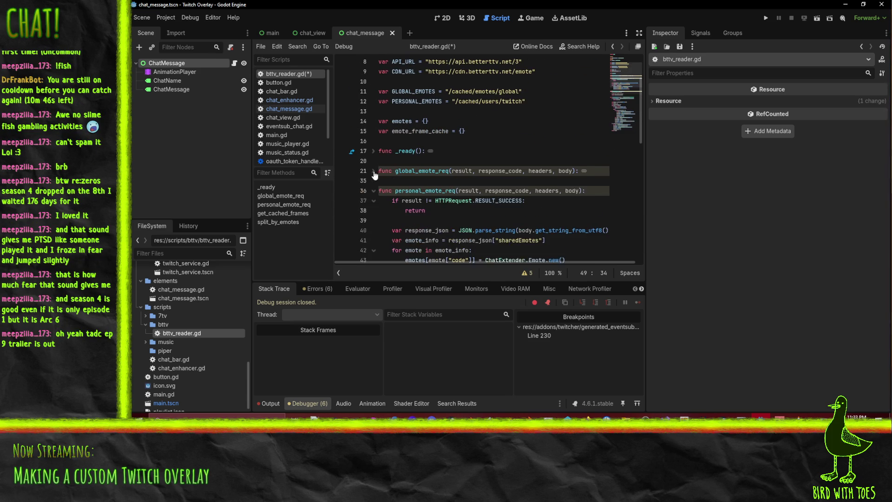
click(374, 191)
click(374, 210)
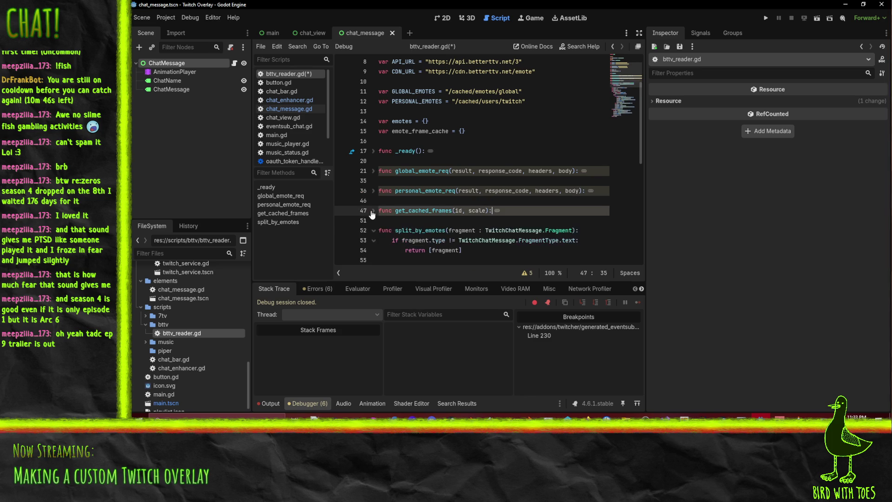
scroll(481, 244, down, 1)
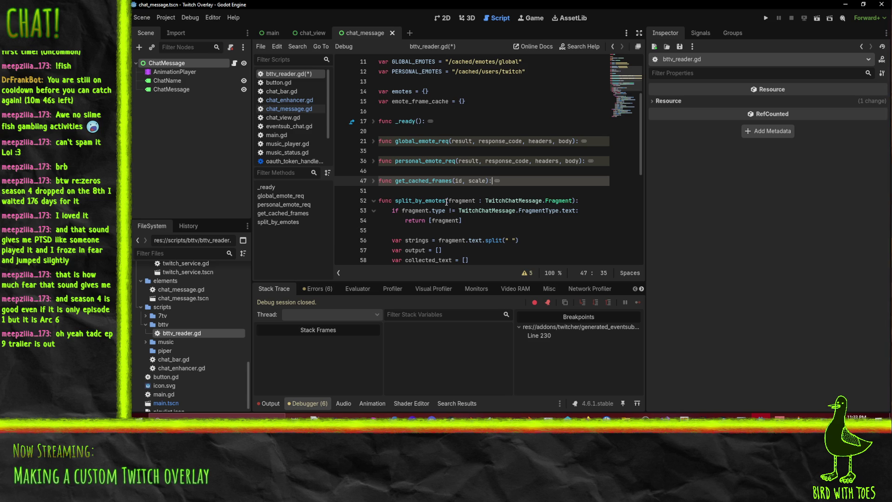
click(374, 200)
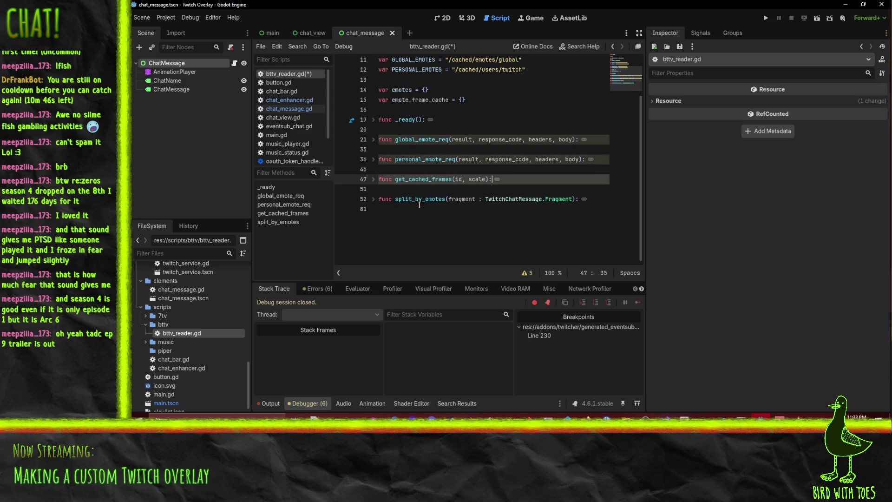
click(481, 123)
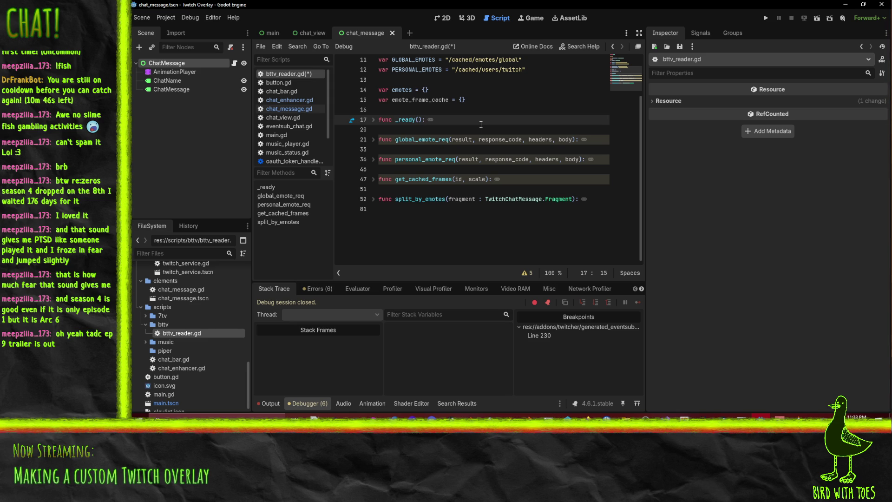
key(Up)
key(Up)
key(Up)
key(End)
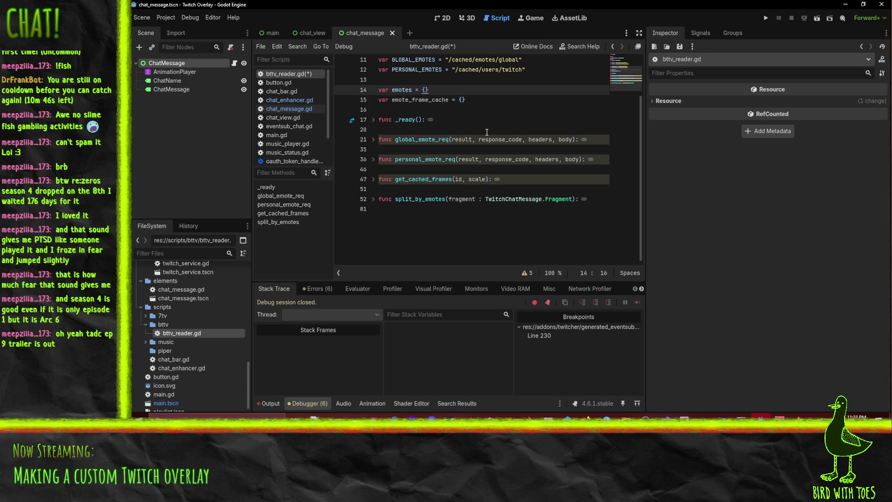
key(alt+Tab)
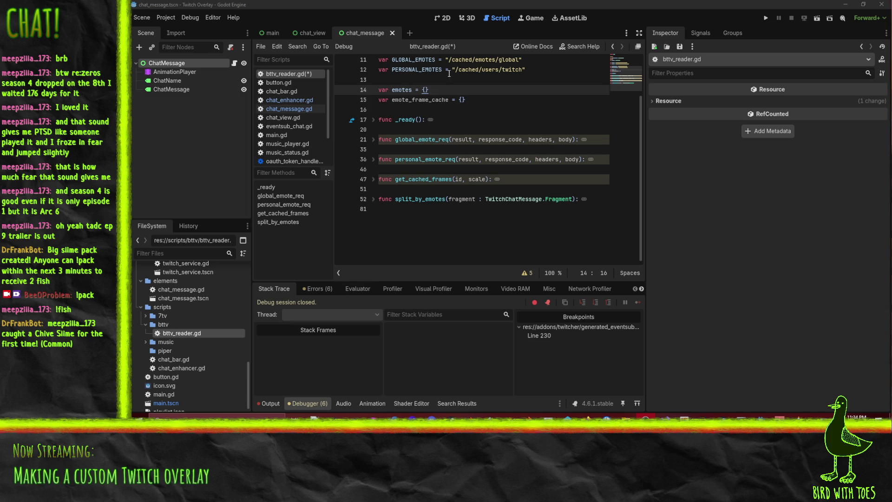
Step: Insert a 'func _process():' header on a new line after the _ready function
scroll(394, 238, up, 3)
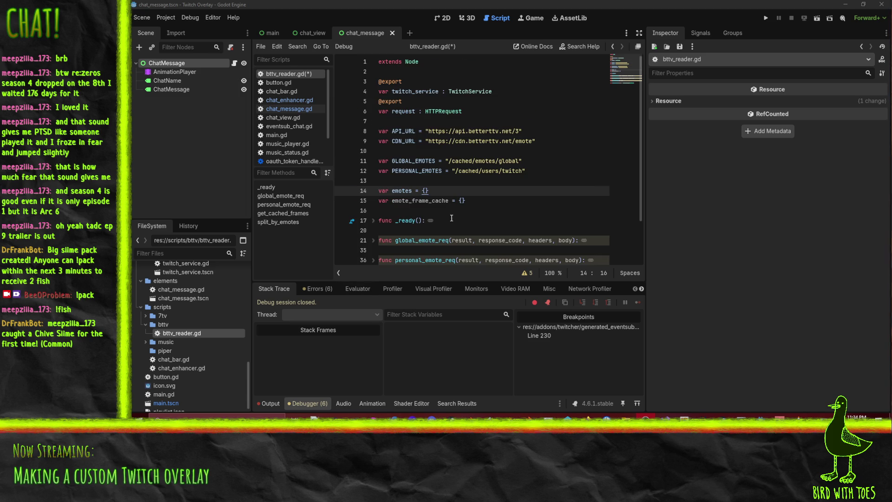
scroll(464, 209, down, 2)
click(465, 171)
key(Return)
key(Return)
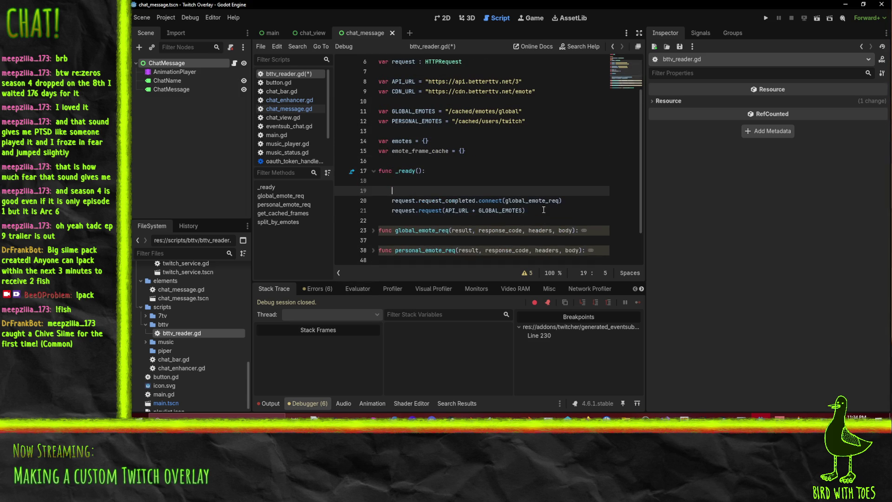
key(BackSpace)
key(BackSpace)
key(BackSpace)
key(Down)
key(Down)
key(End)
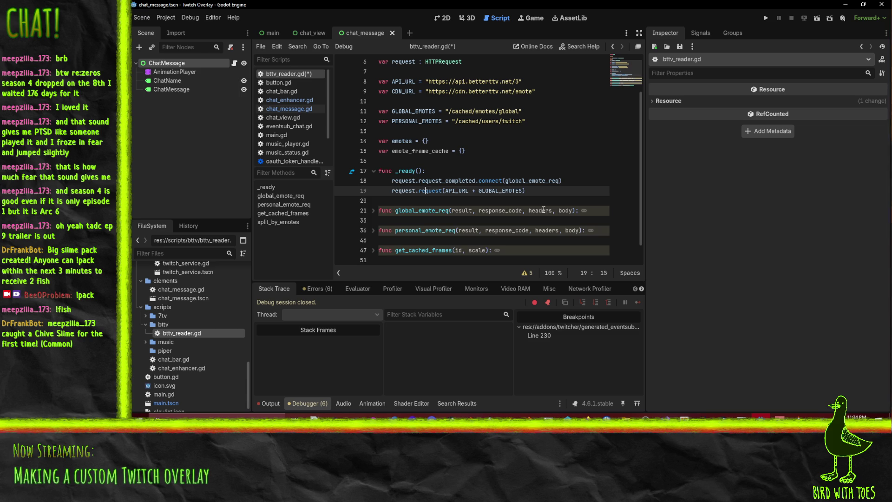
key(Return)
key(Return)
text(func )p)
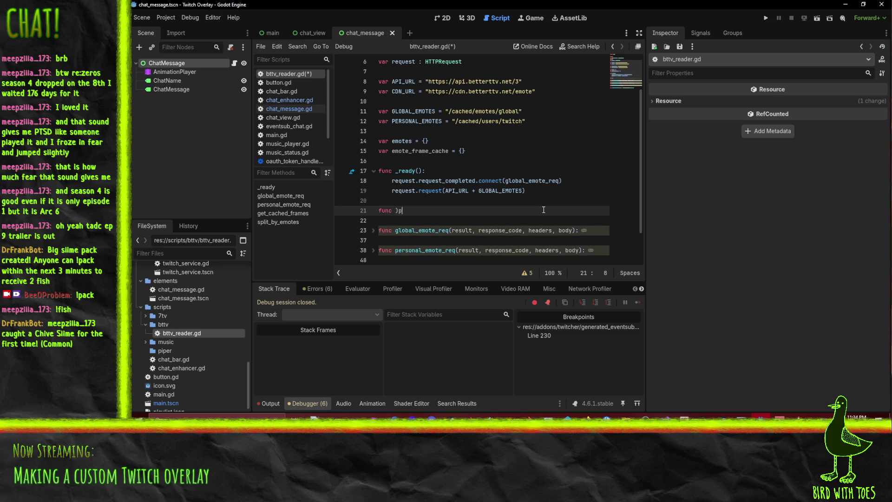
key(BackSpace)
key(BackSpace)
text(_process()
text():)
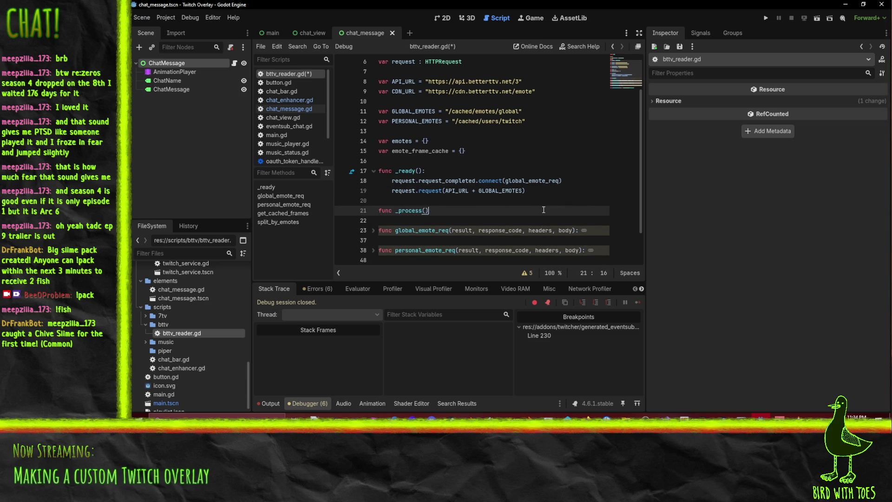
key(Return)
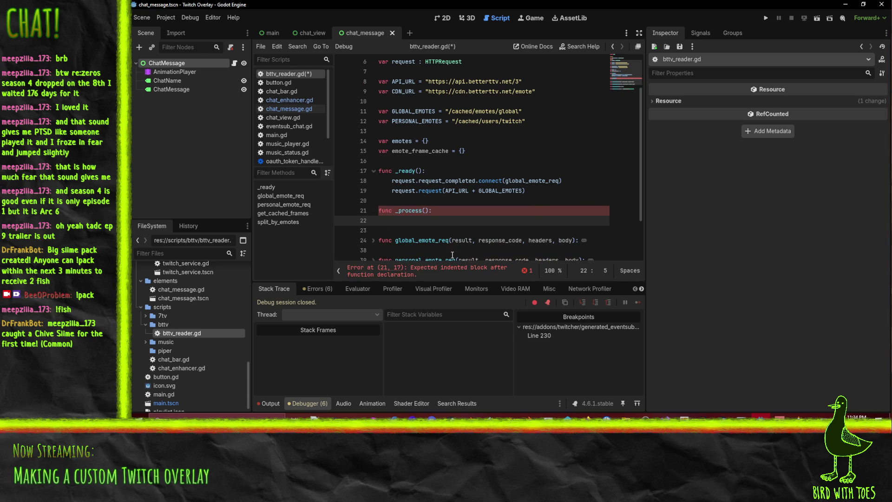
scroll(573, 217, down, 2)
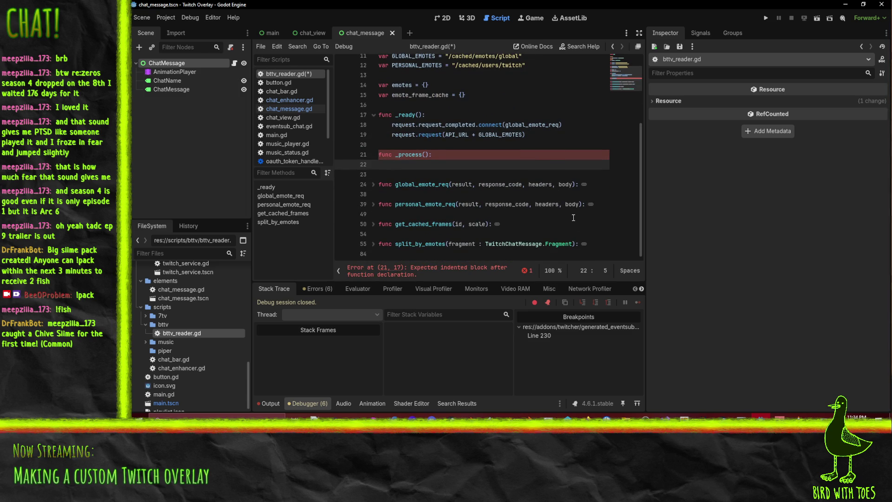
scroll(290, 116, down, 2)
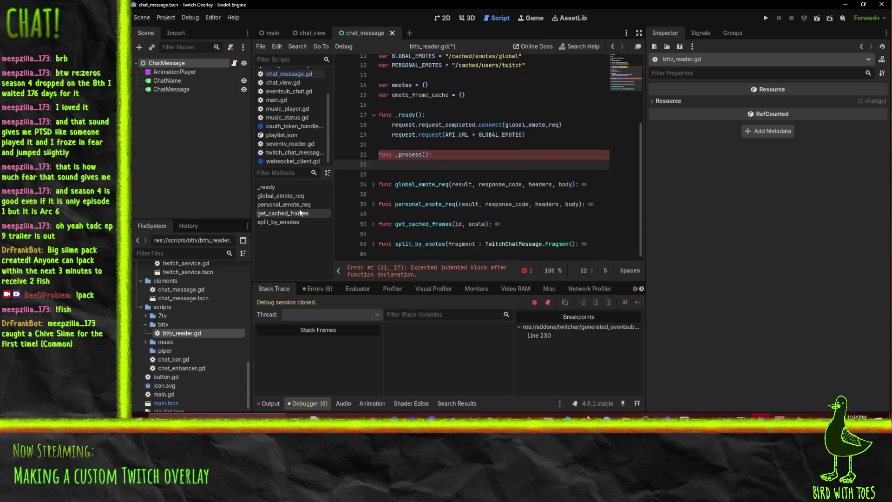
Step: Open twitch_chat_message.gd and inspect get_sprite_frames, selecting its get_emotes_by_definition call
click(296, 150)
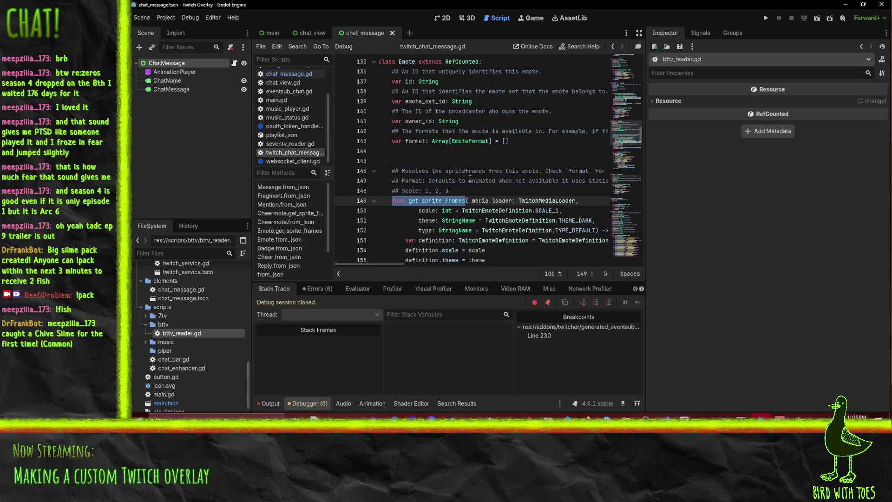
scroll(451, 108, down, 3)
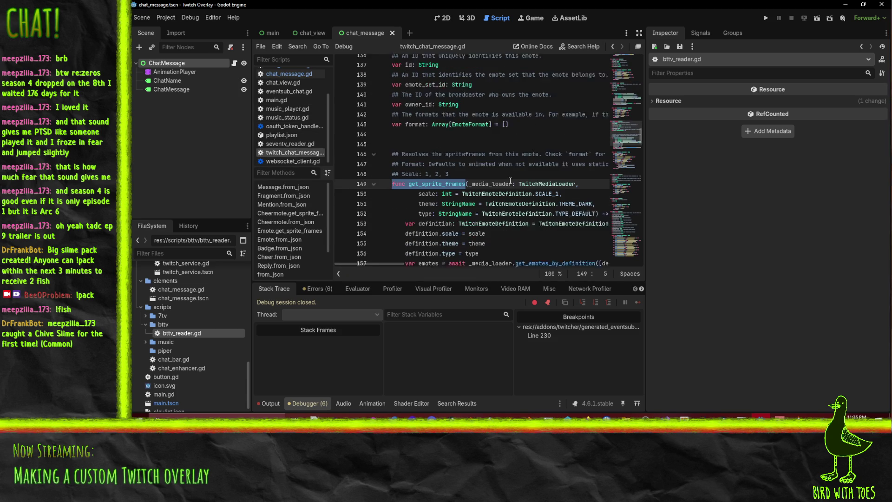
click(518, 140)
drag(389, 141, 589, 144)
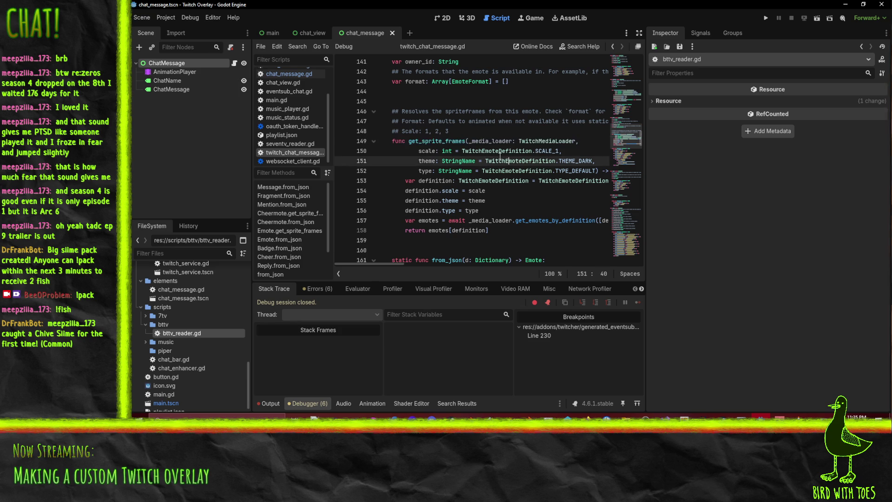
double_click(436, 141)
scroll(499, 186, up, 2)
scroll(500, 186, up, 4)
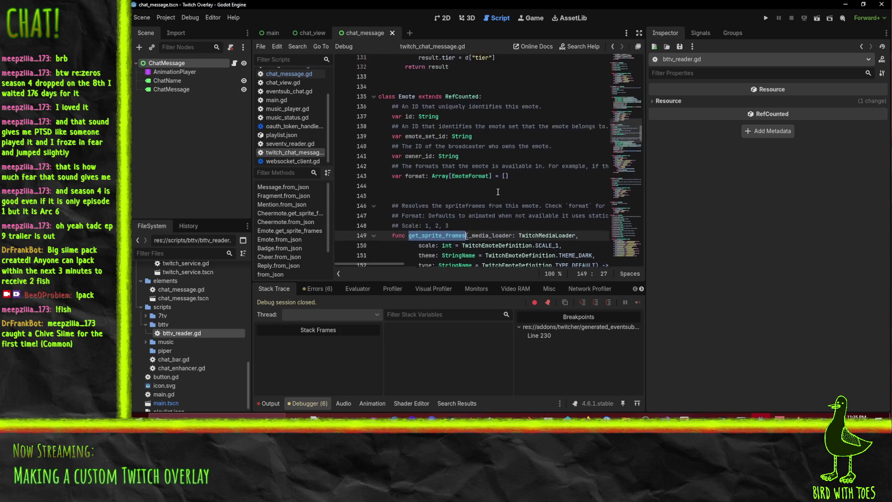
scroll(538, 182, down, 6)
scroll(538, 182, down, 2)
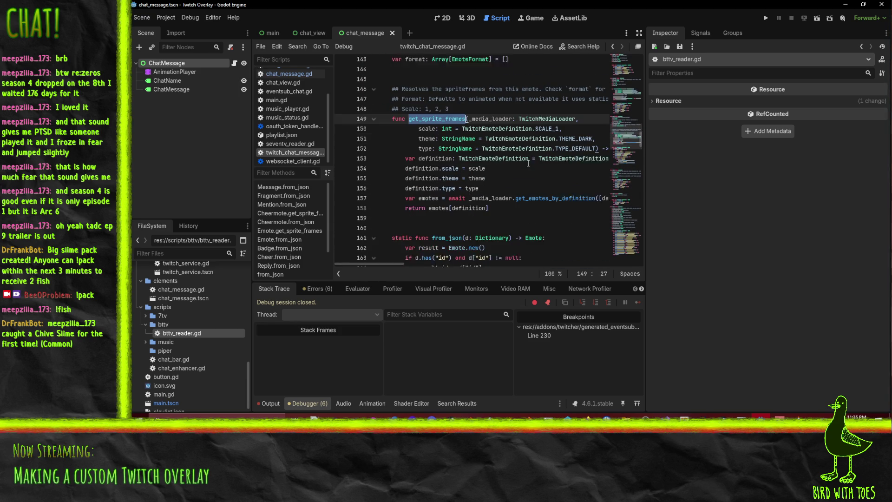
click(487, 160)
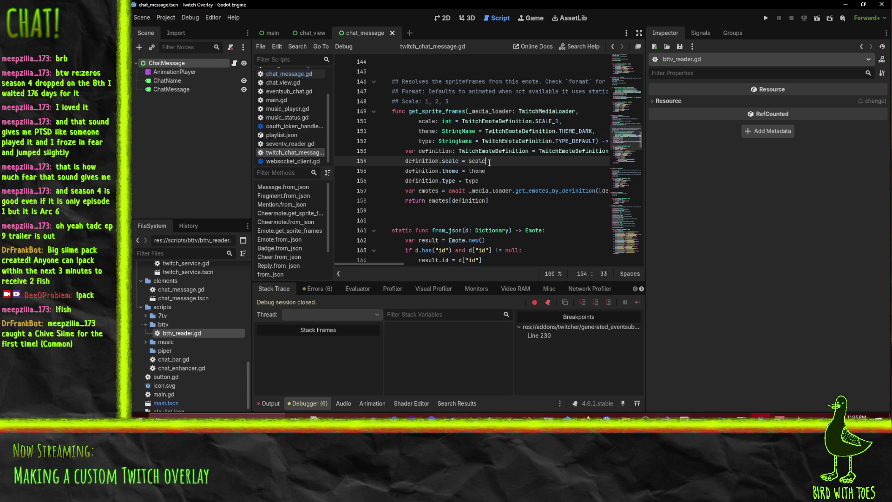
click(483, 200)
double_click(482, 190)
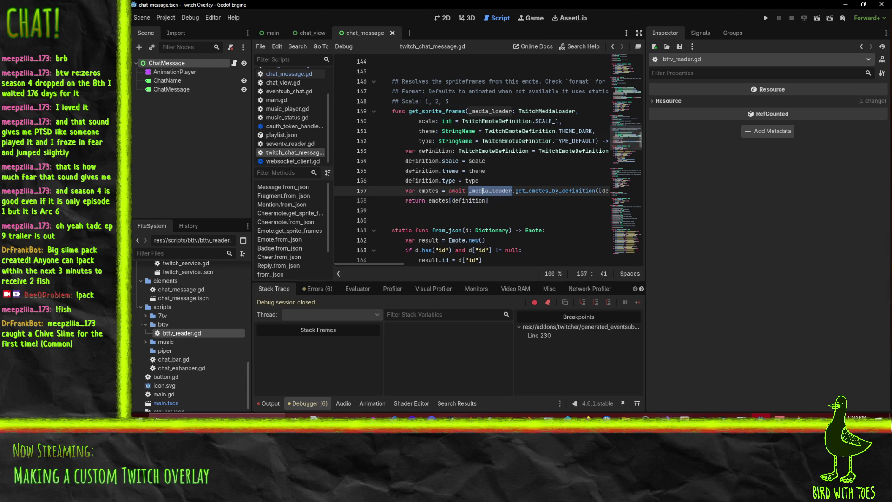
double_click(562, 194)
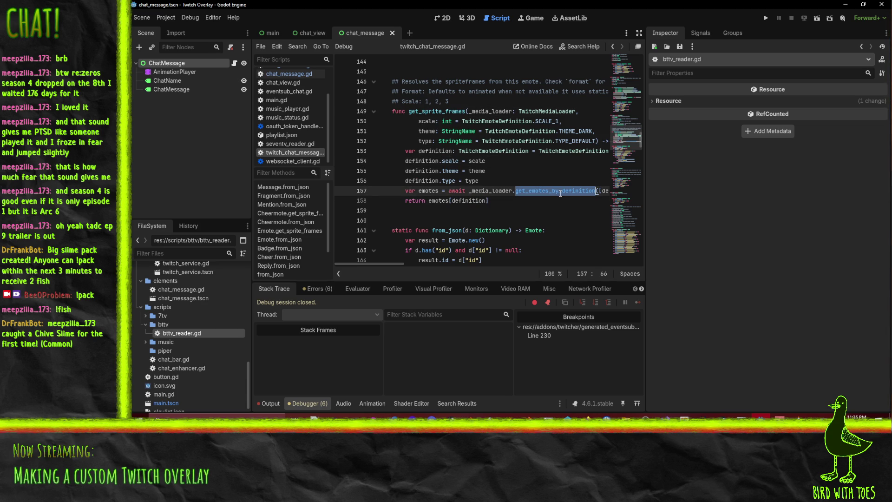
Step: Set up a Find in Files search for TwitchMediaLoader instead of get_emotes_by_definition
key(ctrl+shift+f)
click(571, 254)
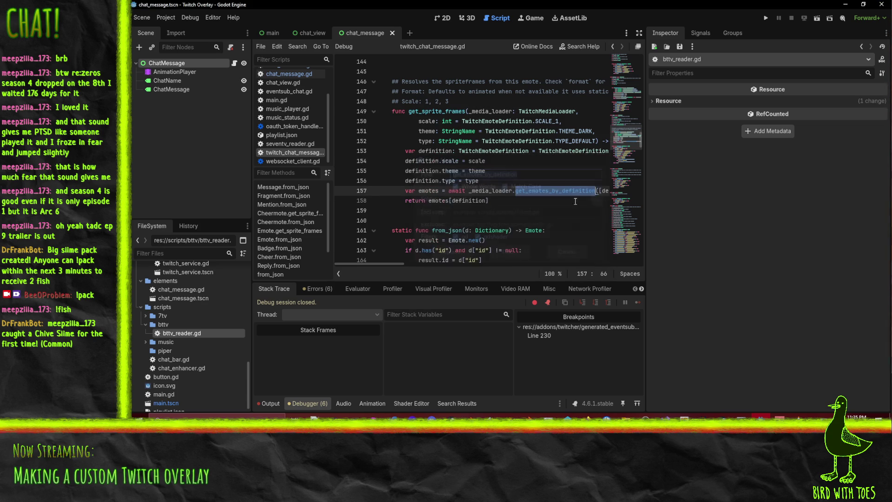
click(540, 111)
double_click(539, 111)
key(ctrl+shift+f)
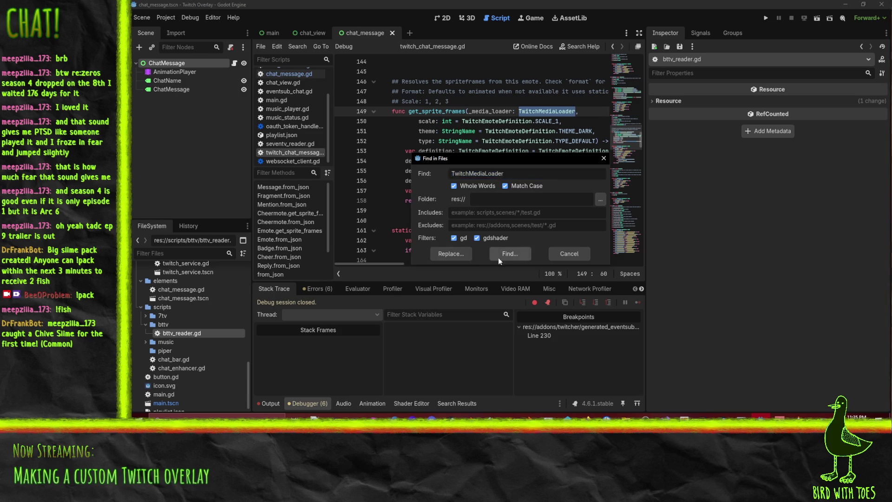
Step: Run the TwitchMediaLoader search, scroll its 32 matches, and open the twitch_media_loader_inspector.gd match
click(498, 257)
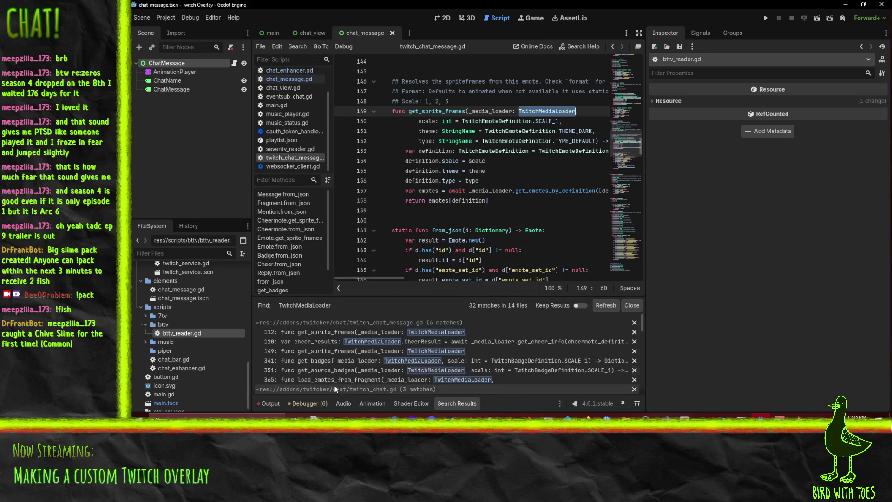
scroll(405, 352, down, 3)
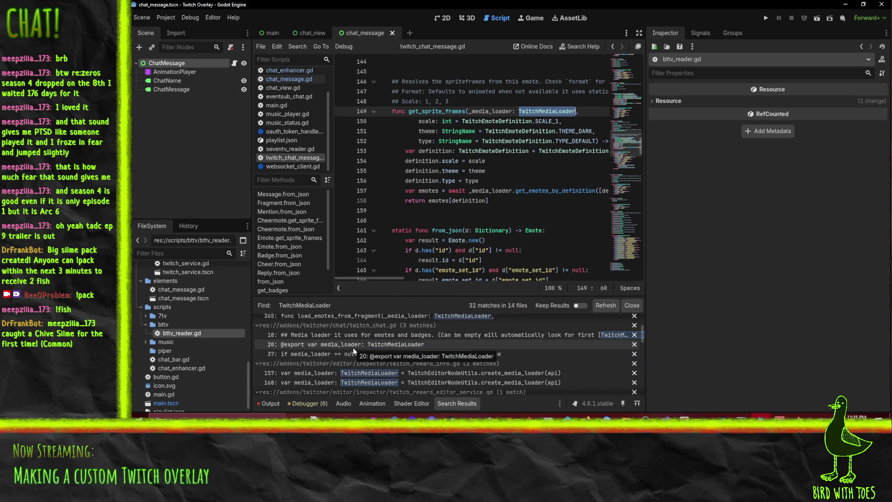
scroll(400, 357, down, 3)
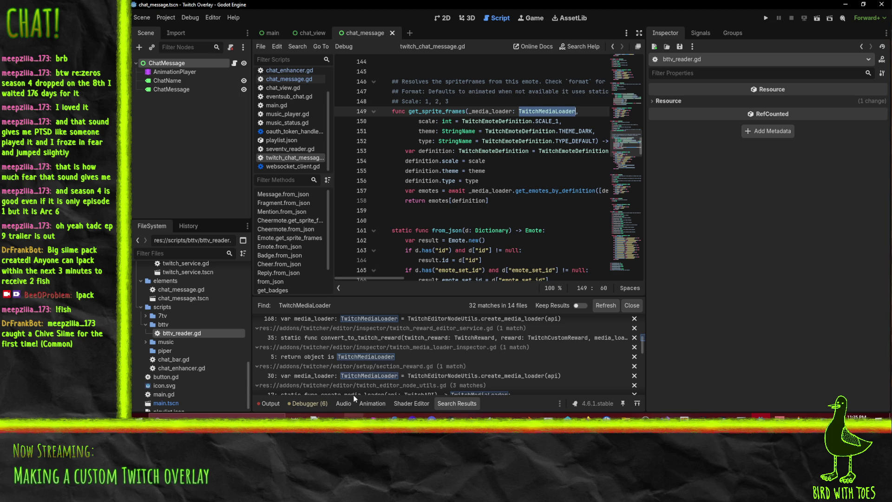
scroll(343, 356, down, 5)
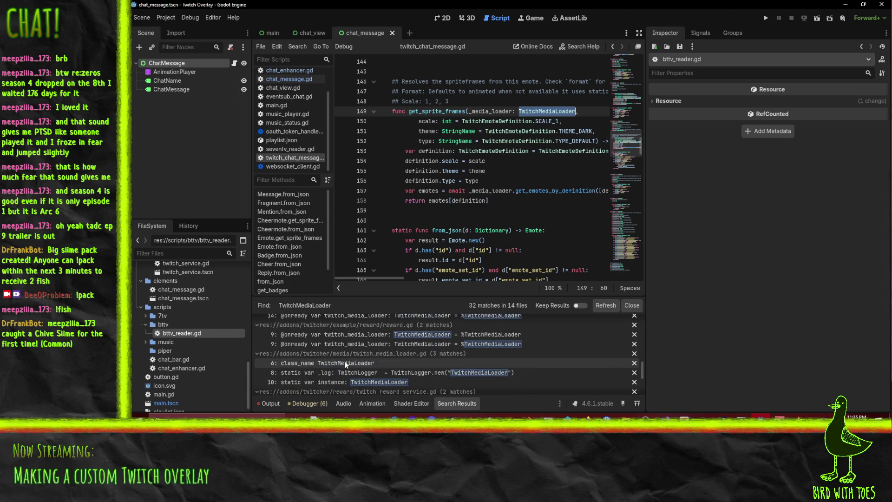
scroll(417, 384, down, 5)
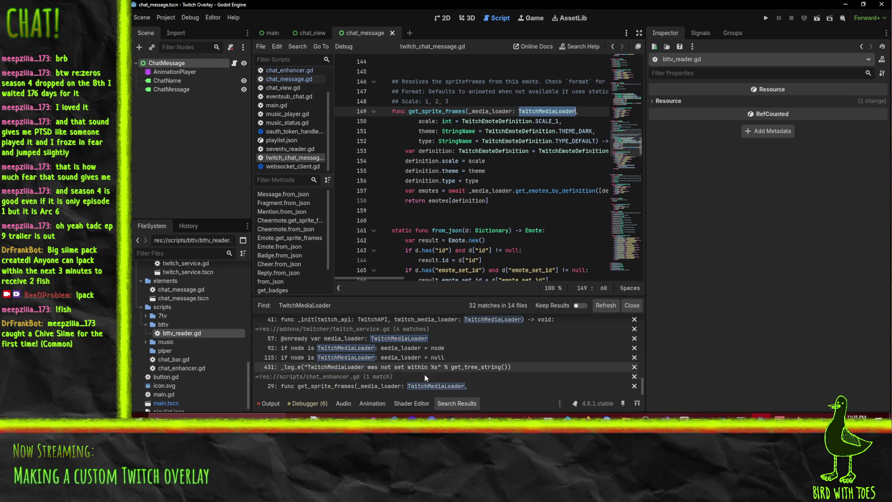
scroll(400, 378, down, 5)
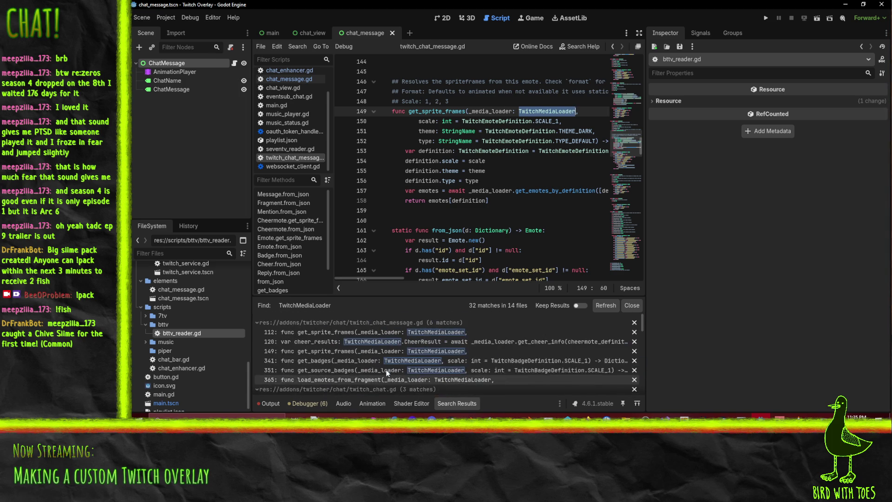
scroll(398, 335, down, 2)
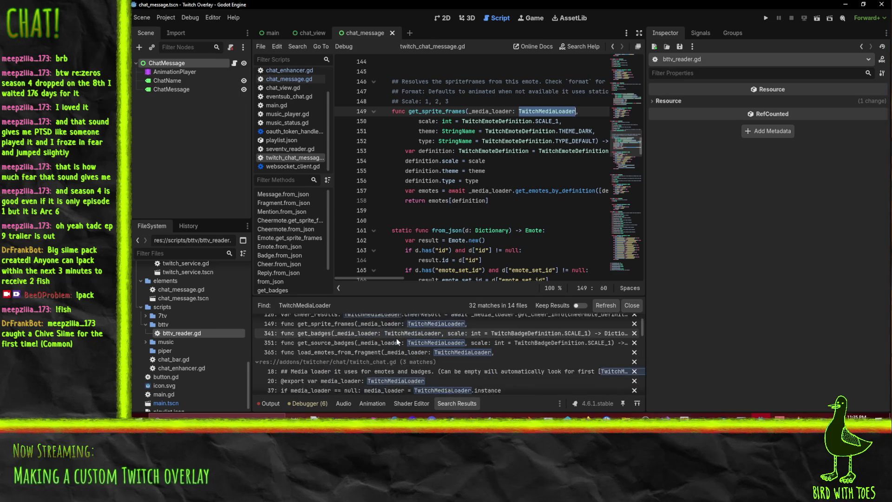
scroll(397, 367, down, 2)
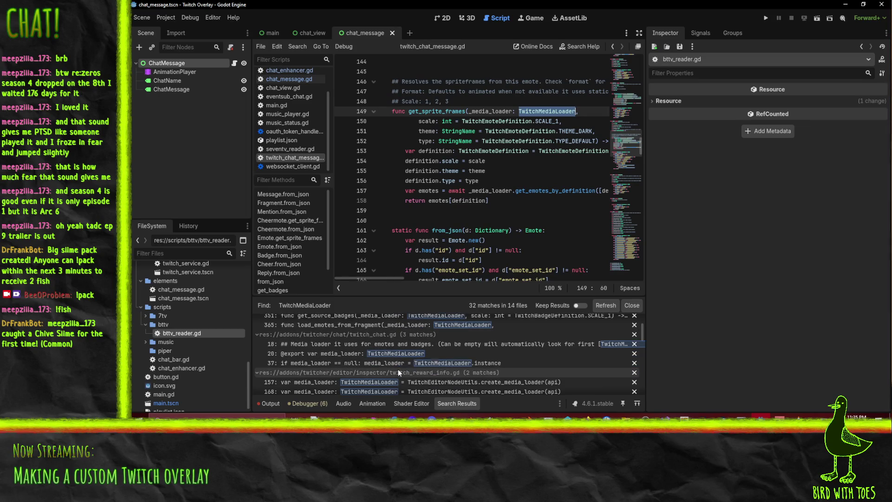
scroll(381, 392, down, 3)
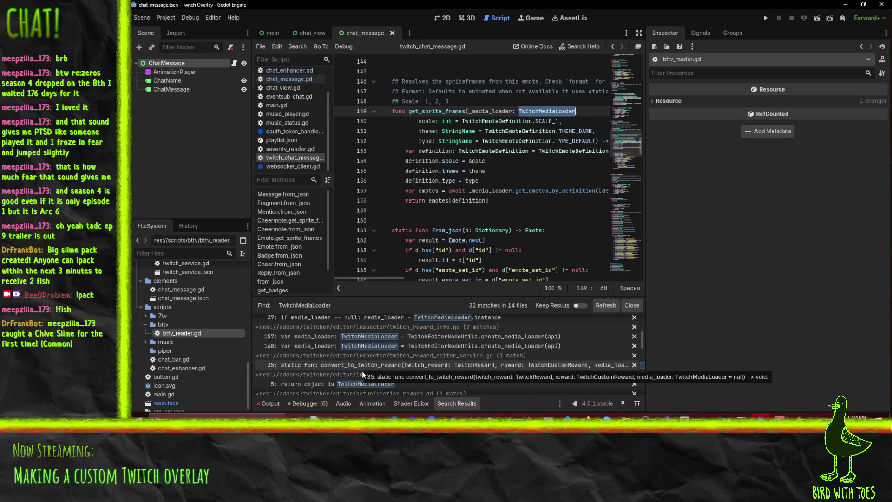
scroll(365, 385, down, 1)
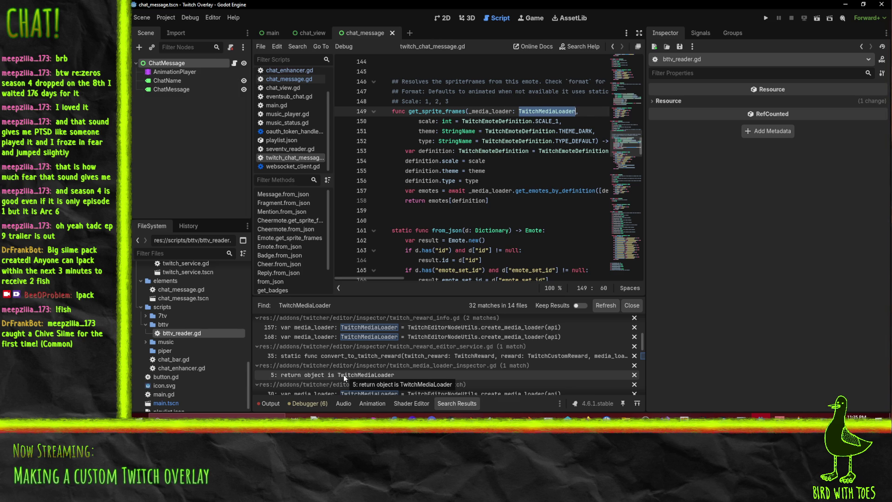
click(344, 374)
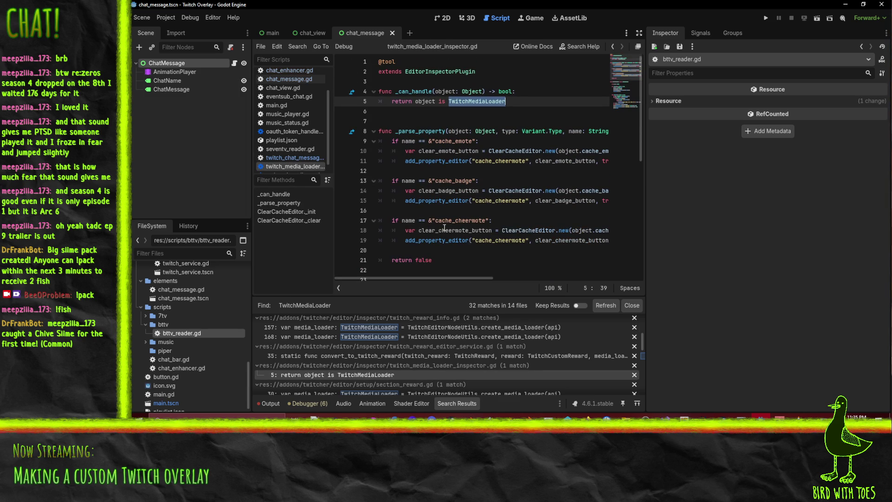
Step: Open the twitch_media_loader.gd class_name result and close the media loader inspector script
scroll(334, 376, down, 3)
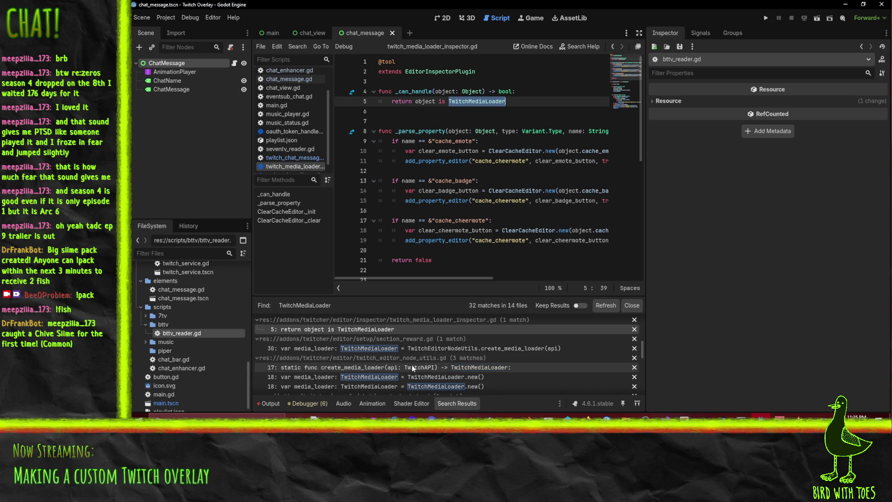
scroll(412, 365, down, 2)
scroll(412, 367, down, 3)
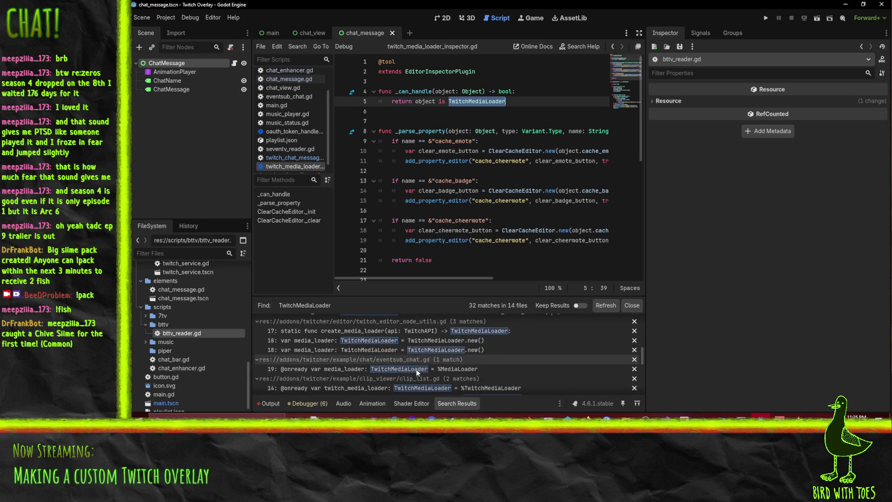
scroll(415, 368, down, 3)
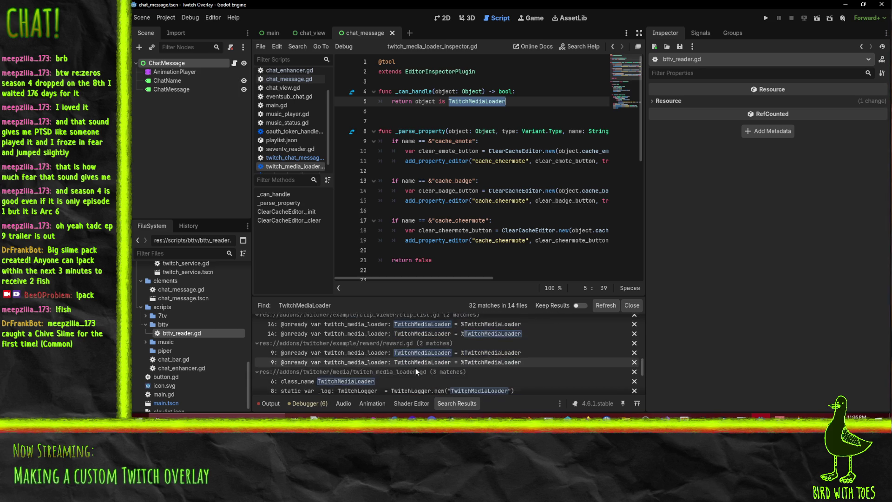
click(355, 373)
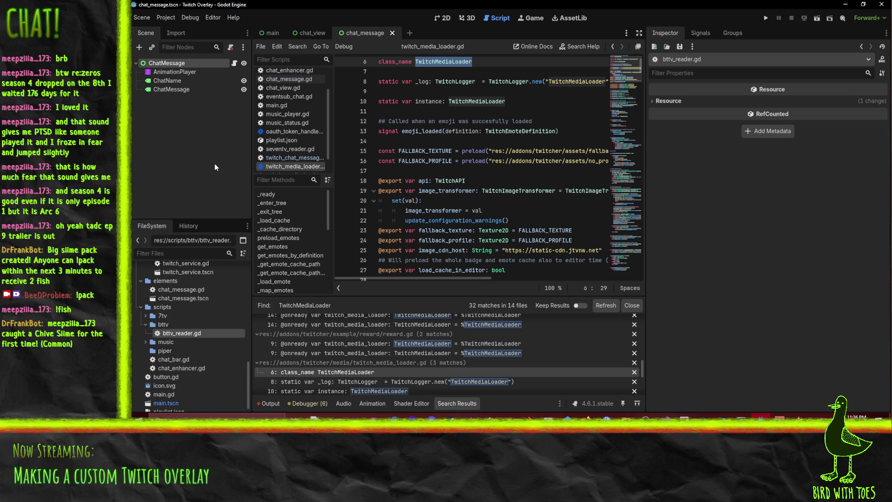
scroll(283, 168, down, 1)
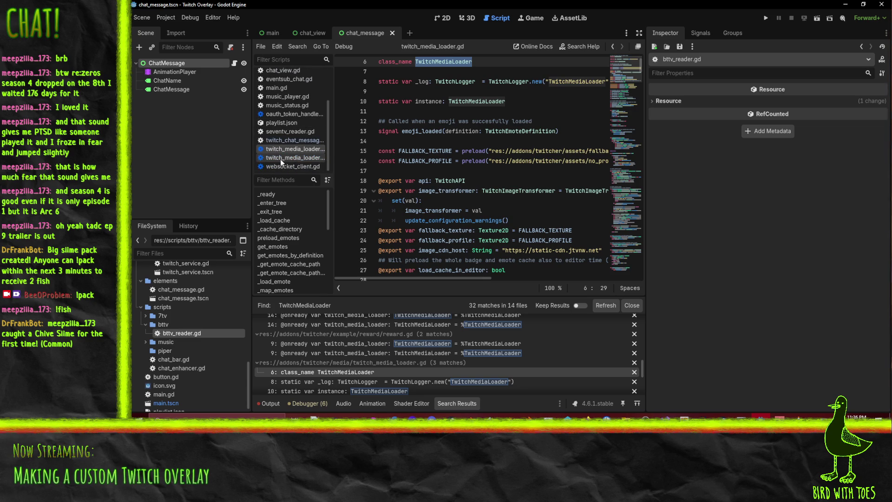
right_click(280, 158)
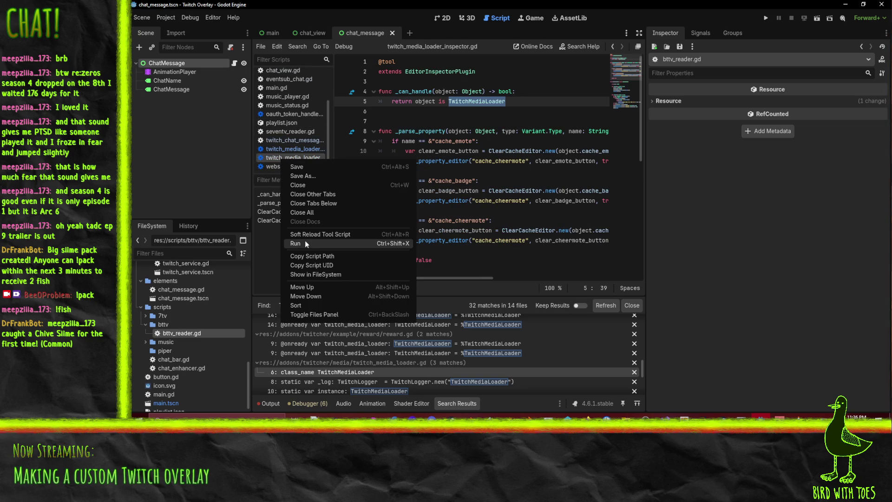
click(309, 184)
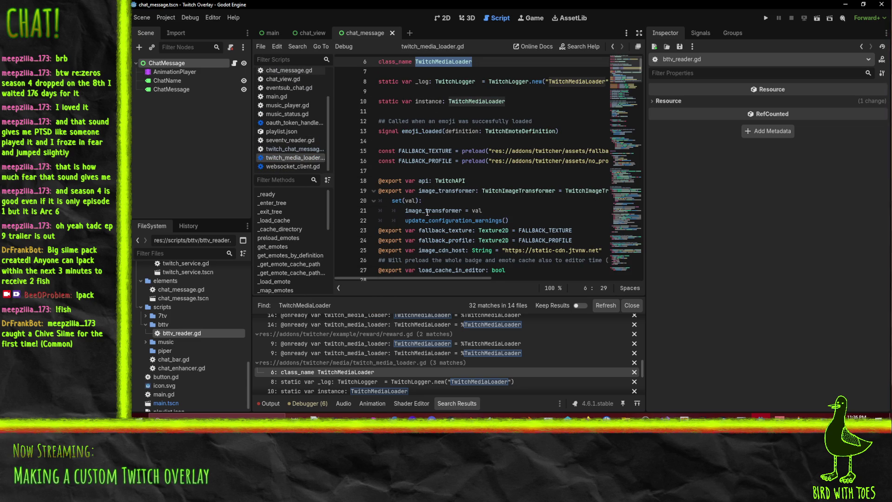
Step: Look over websocket_client.gd, close it, and widen the code area
click(313, 166)
scroll(451, 174, up, 10)
scroll(451, 174, up, 13)
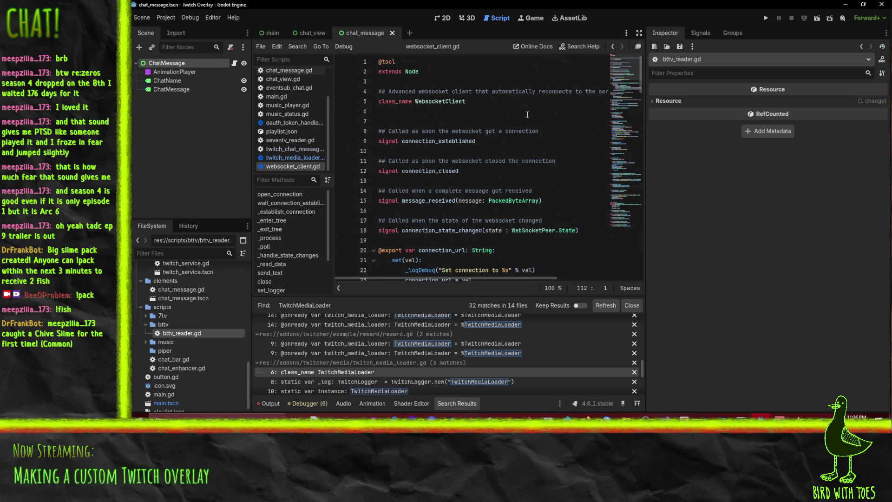
scroll(523, 111, down, 18)
scroll(513, 105, down, 10)
right_click(300, 165)
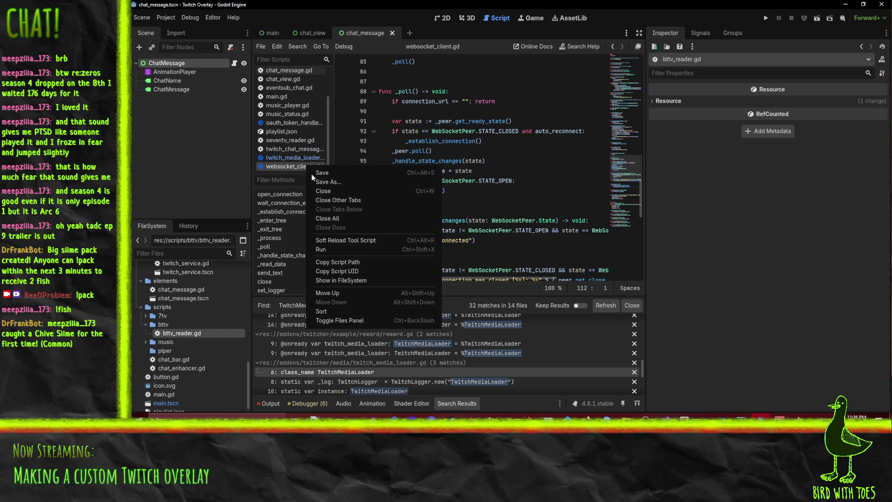
click(320, 196)
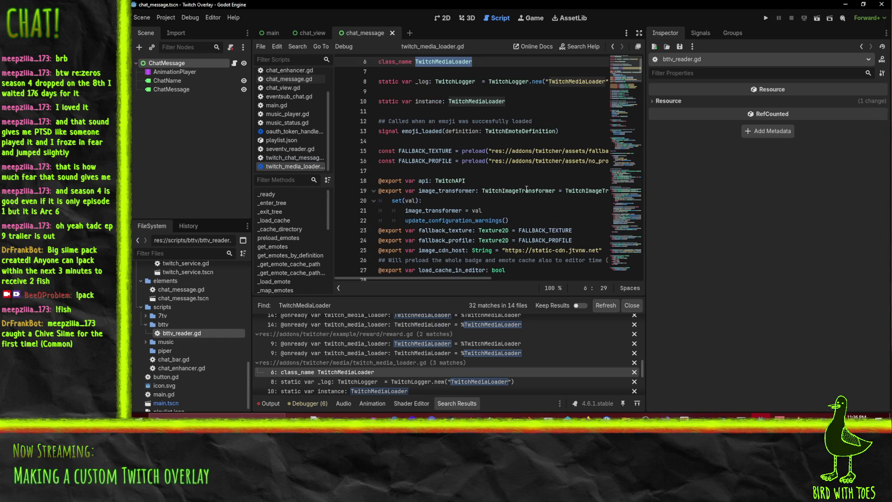
drag(640, 152, 707, 152)
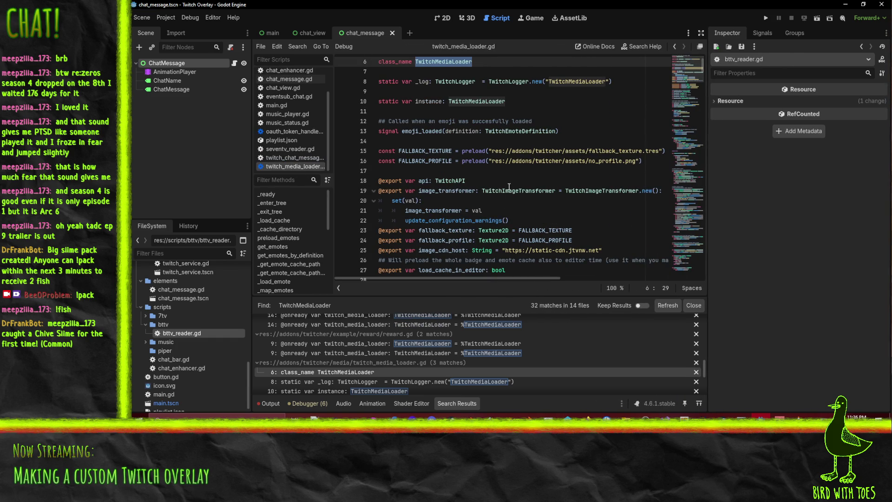
Step: Read through twitch_media_loader.gd's emote caching and get_emotes_by_definition down to the Badges region
click(536, 151)
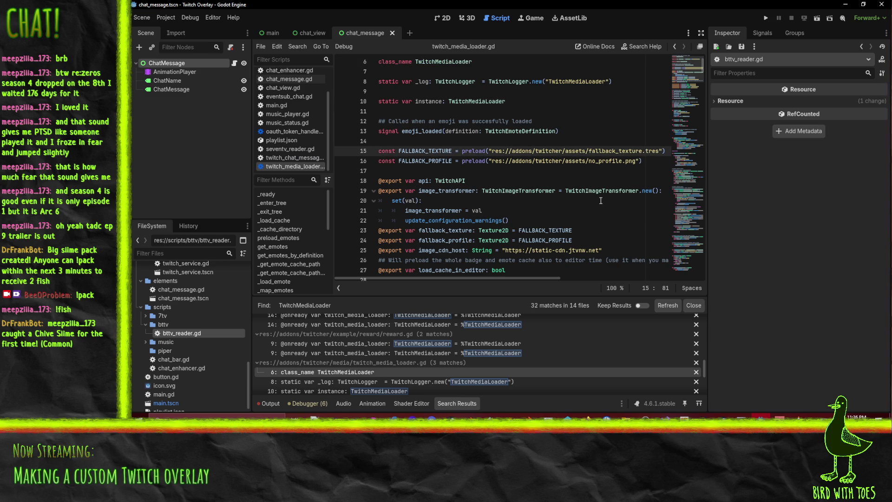
scroll(519, 167, down, 2)
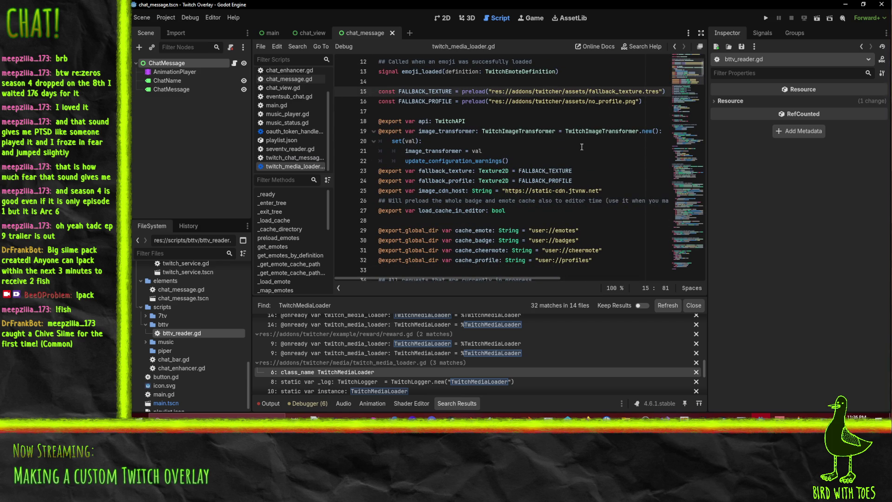
scroll(581, 153, down, 12)
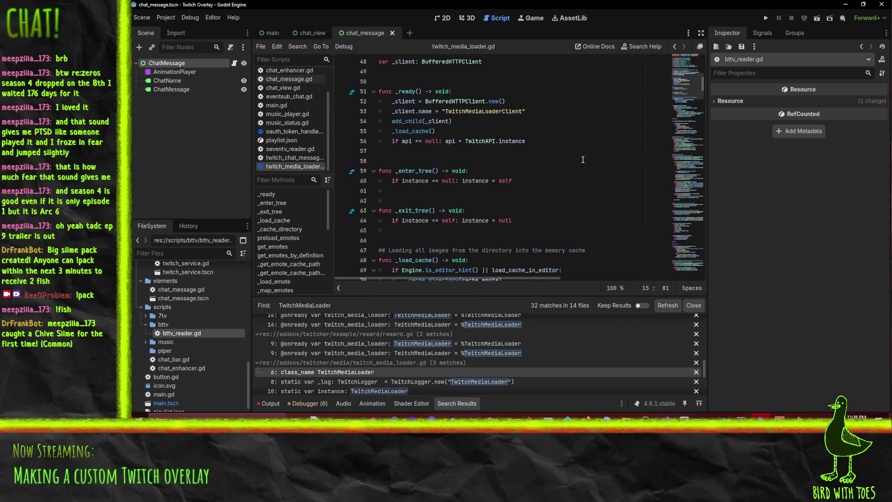
scroll(582, 159, down, 4)
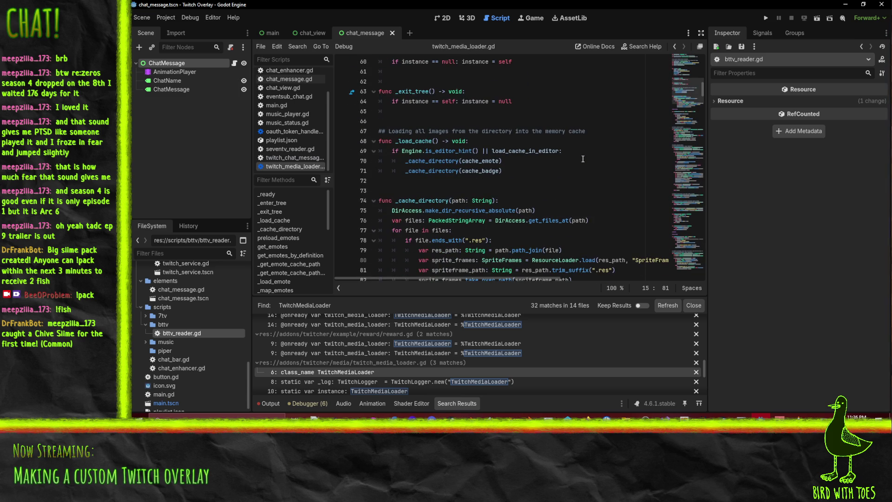
scroll(582, 158, down, 2)
scroll(568, 157, down, 3)
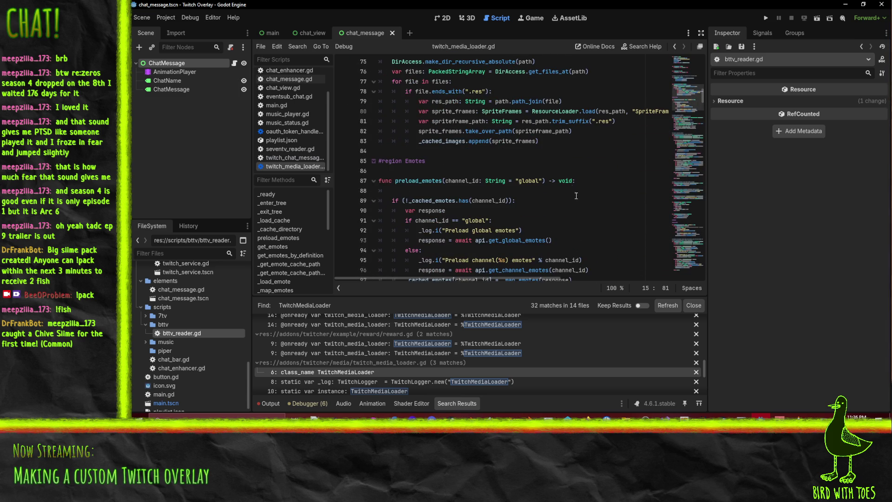
scroll(575, 194, down, 3)
scroll(446, 155, down, 4)
click(414, 121)
scroll(499, 176, down, 4)
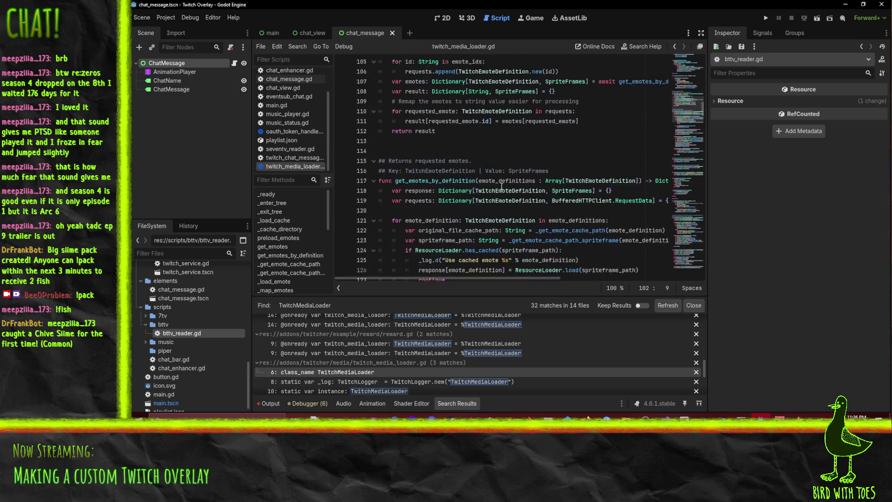
click(410, 150)
scroll(434, 163, down, 11)
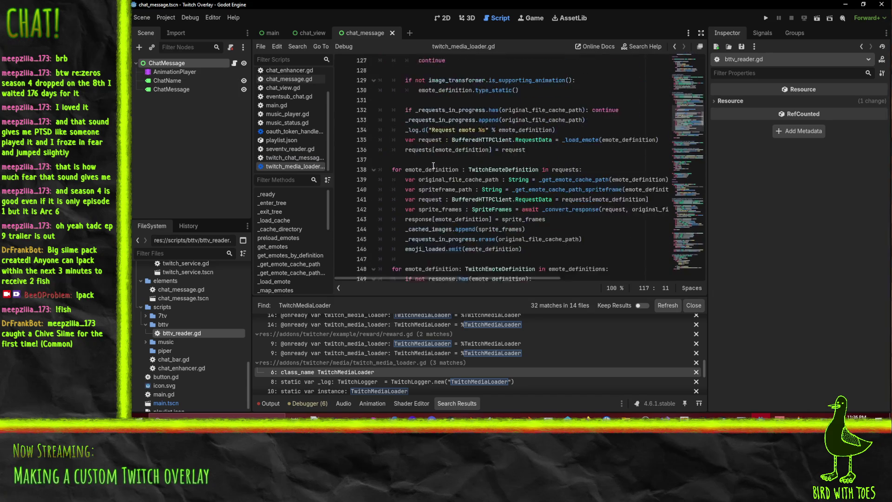
scroll(435, 162, down, 10)
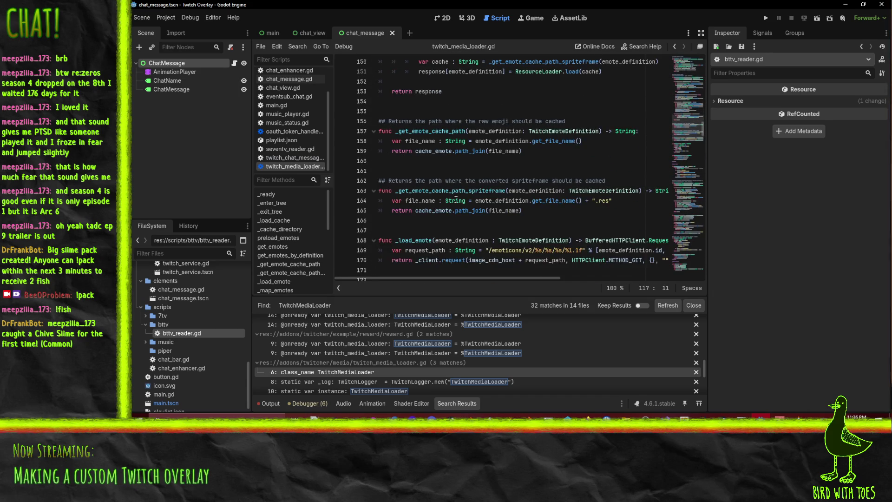
scroll(457, 191, down, 1)
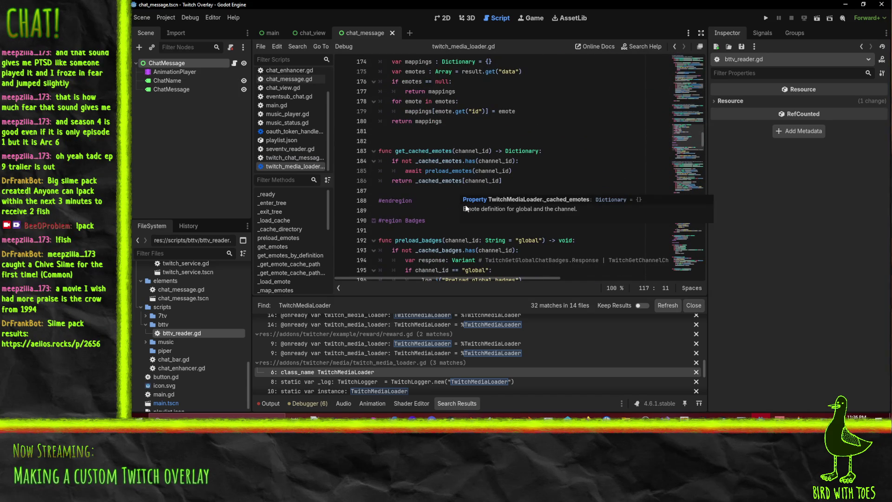
scroll(466, 210, down, 5)
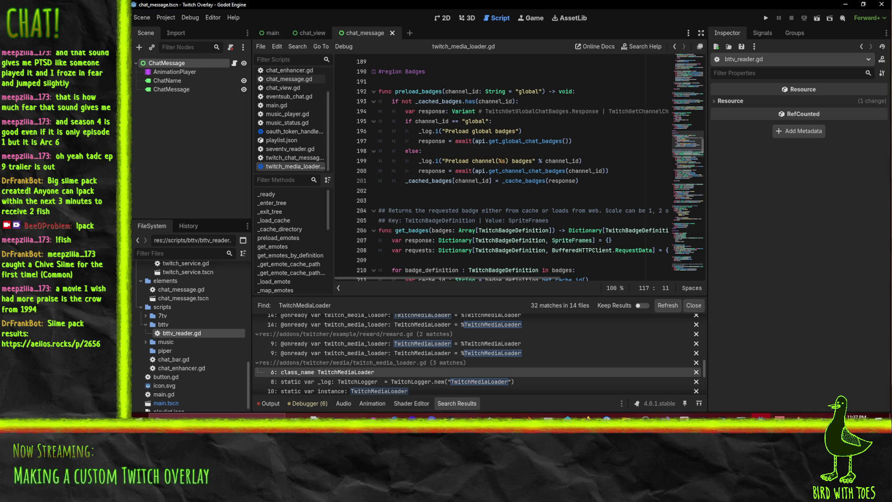
click(551, 180)
Step: Review the get_badges function around line 240 of twitch_media_loader.gd
scroll(555, 153, down, 5)
scroll(555, 152, down, 7)
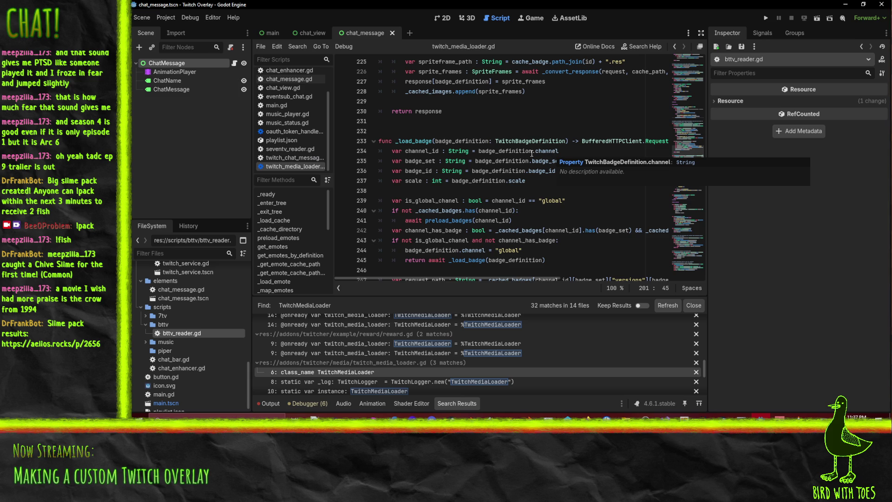
click(561, 211)
scroll(560, 223, down, 3)
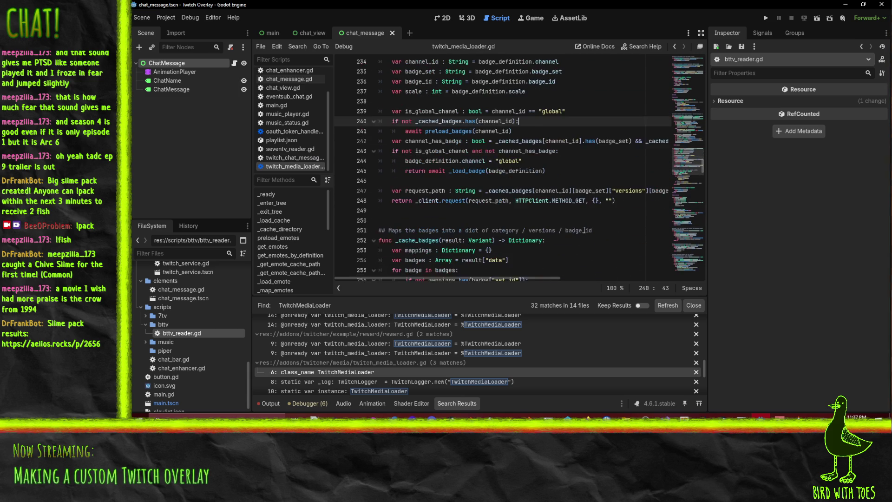
scroll(584, 230, up, 11)
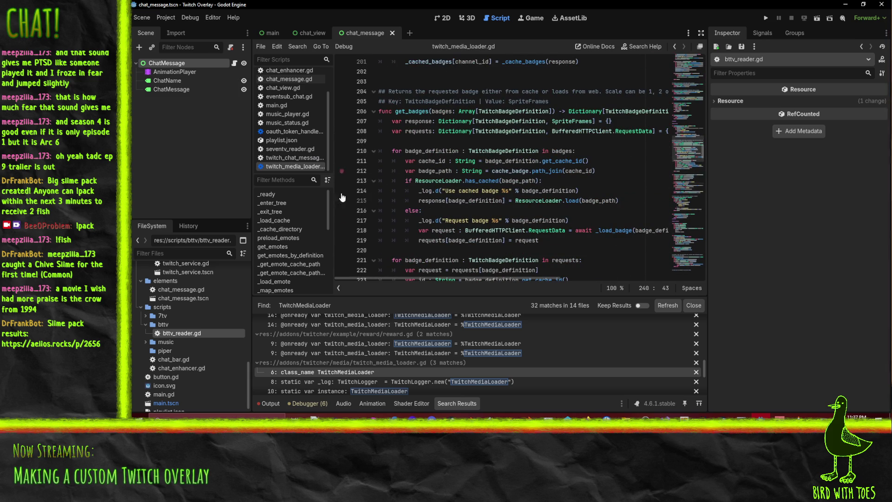
Step: Select get_emotes_by_definition in twitch_chat_message.gd and search for it in twitch_media_loader.gd
click(307, 158)
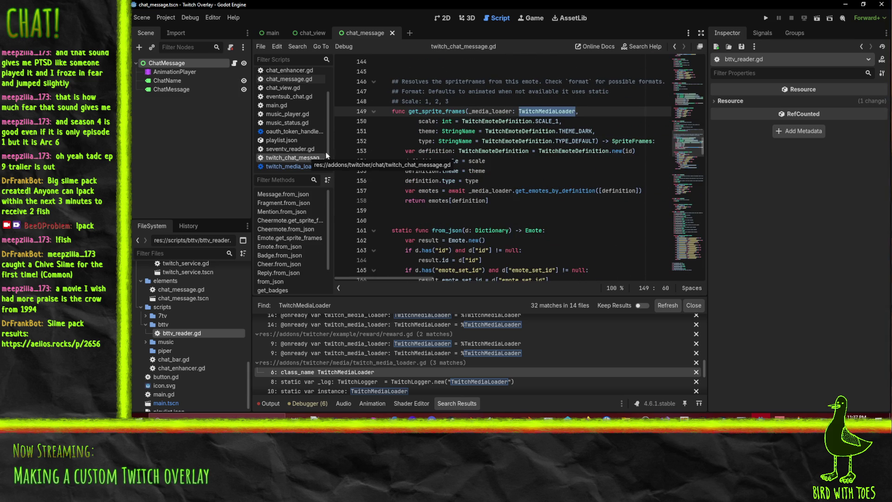
double_click(579, 191)
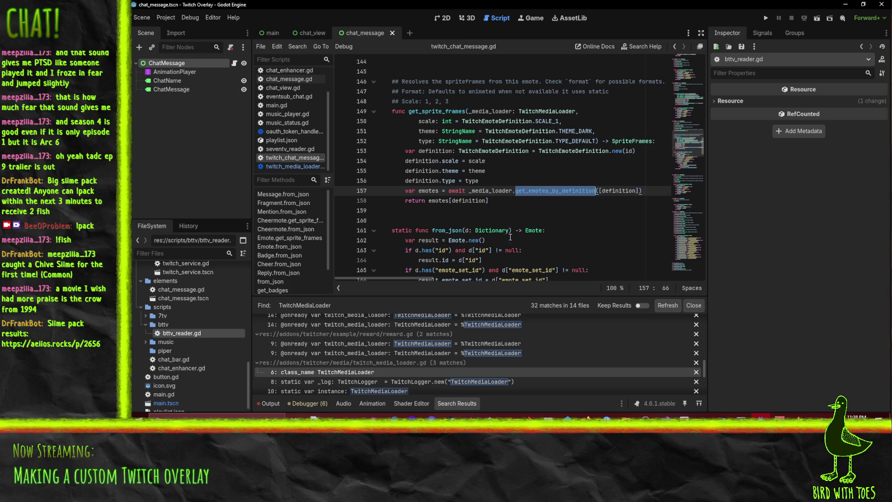
ctrl+click(557, 191)
click(561, 171)
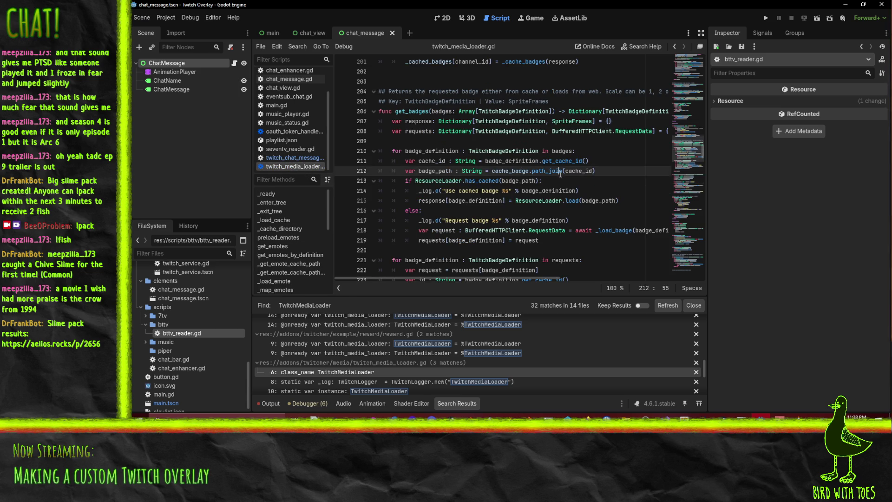
key(ctrl+f)
text(get_emotes_by_definition)
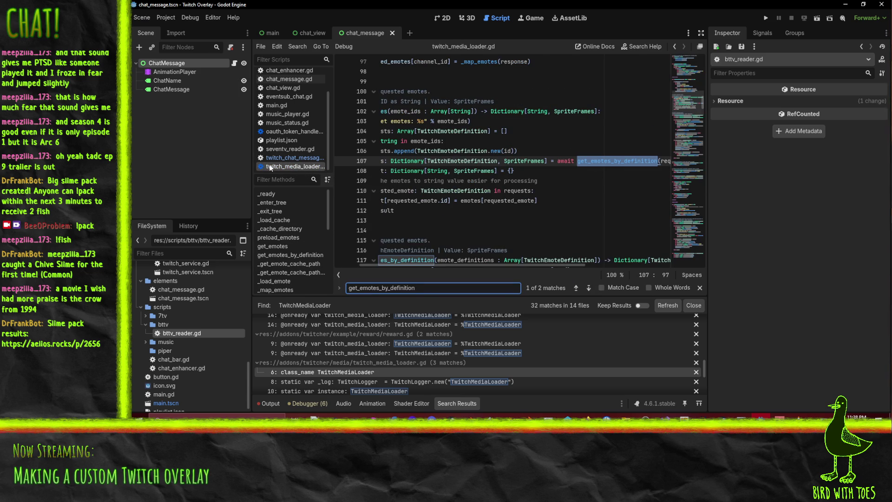
key(Return)
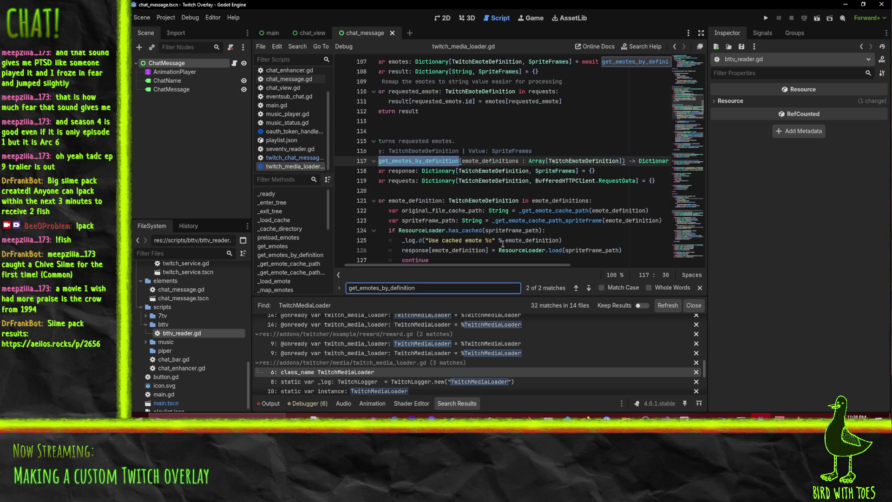
click(433, 161)
key(Home)
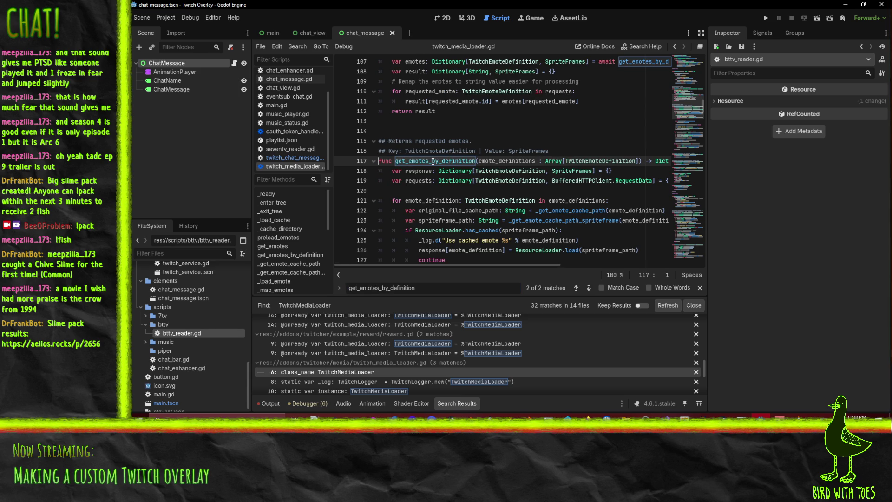
scroll(433, 161, down, 2)
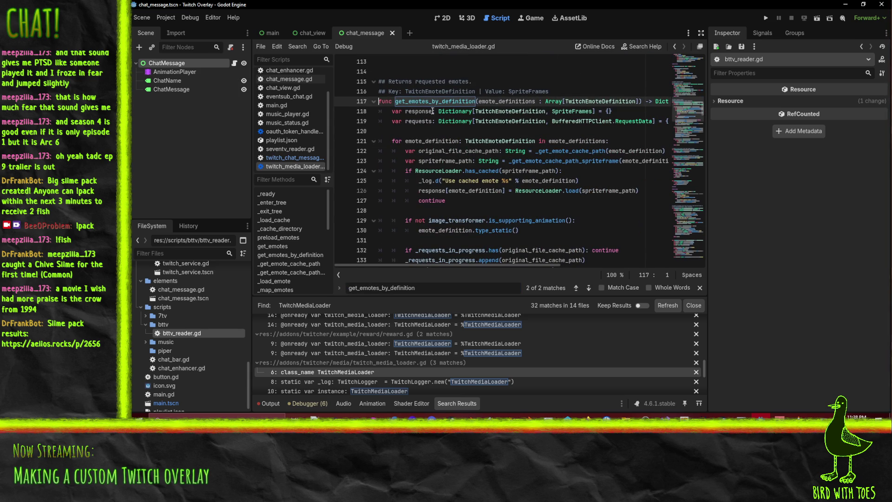
scroll(453, 127, down, 1)
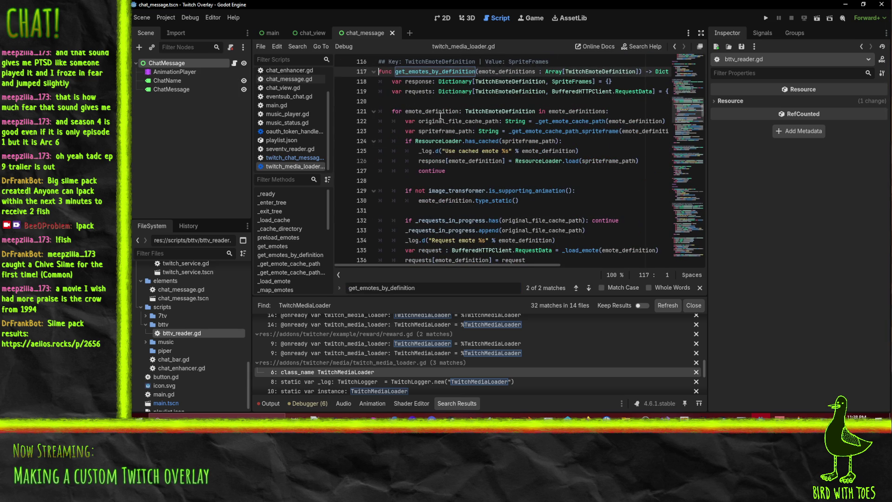
scroll(442, 116, down, 2)
scroll(583, 178, down, 1)
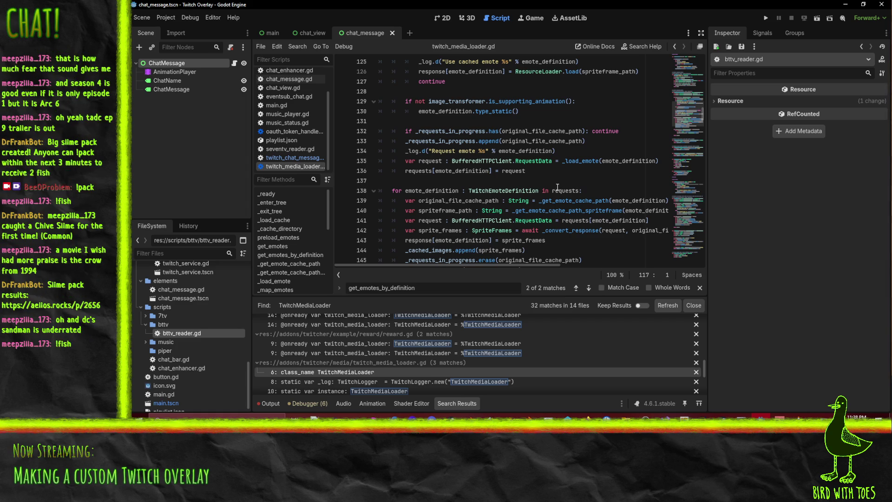
mouse_move(557, 187)
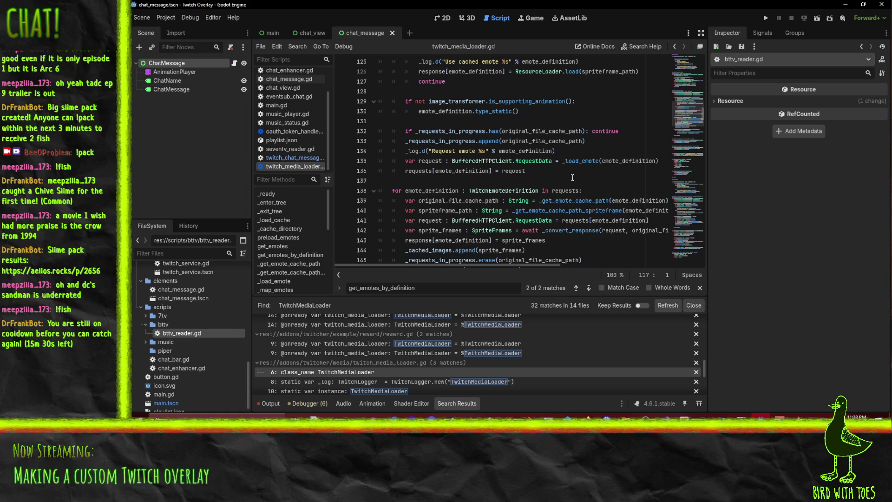
scroll(571, 176, down, 2)
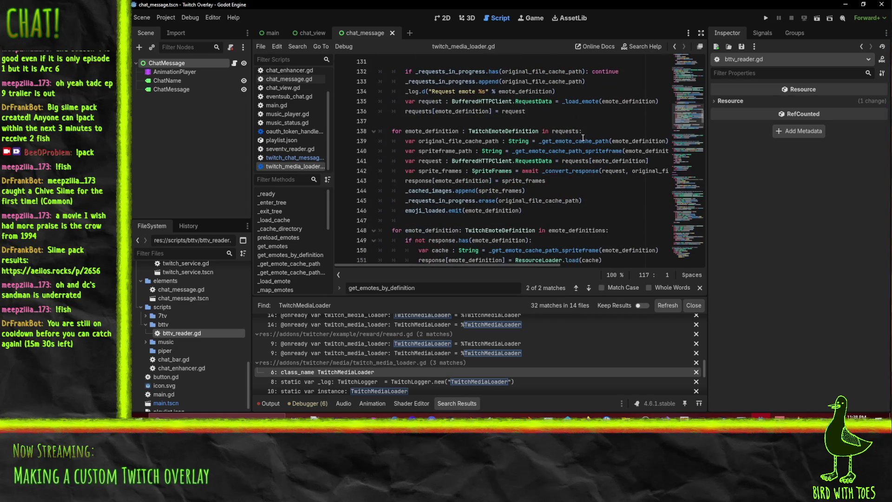
scroll(603, 179, up, 1)
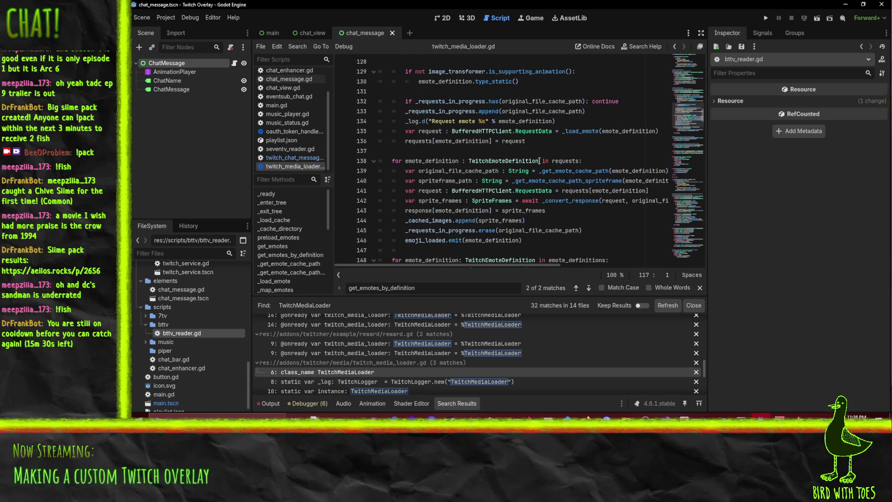
double_click(564, 161)
scroll(576, 163, up, 2)
scroll(583, 164, up, 1)
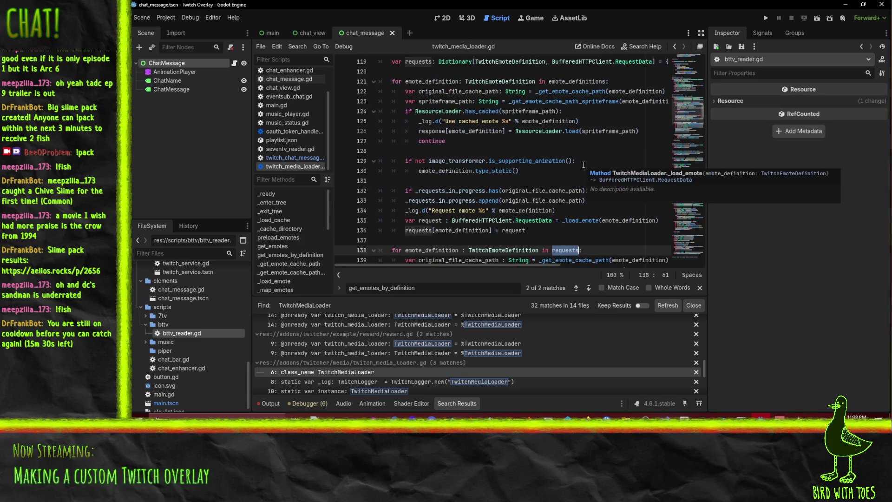
double_click(501, 221)
scroll(550, 227, up, 2)
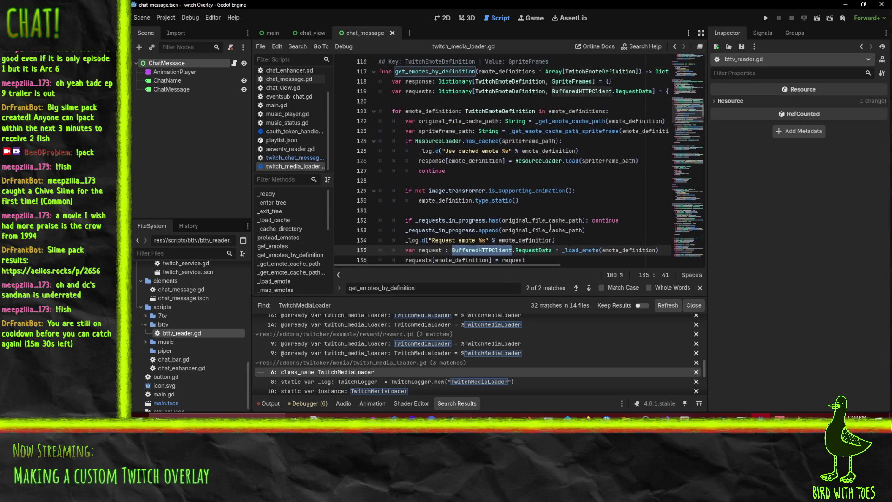
scroll(599, 139, down, 5)
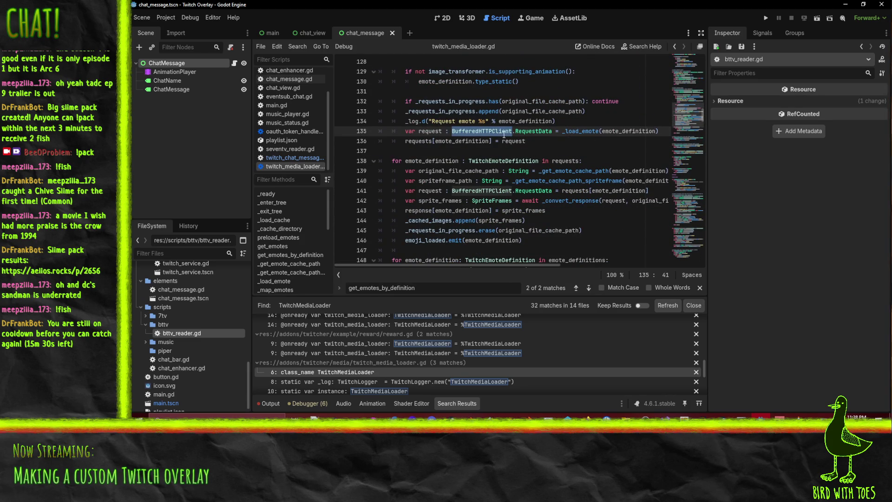
click(598, 131)
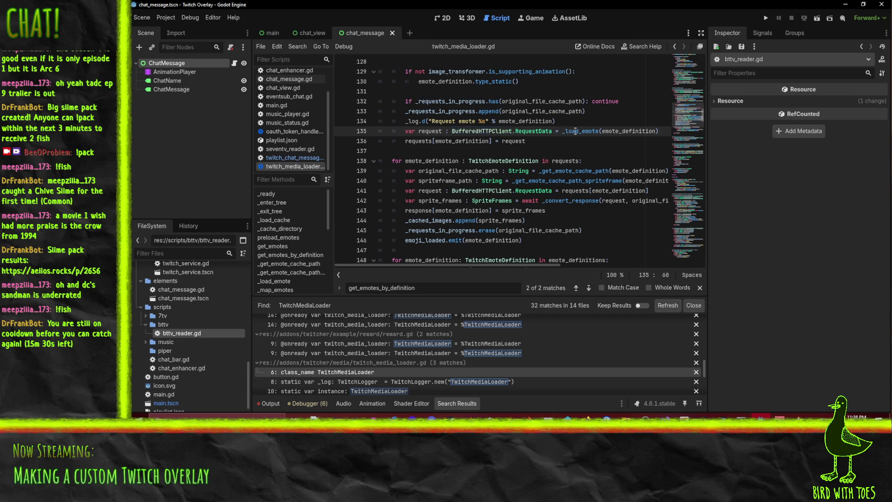
scroll(586, 153, down, 3)
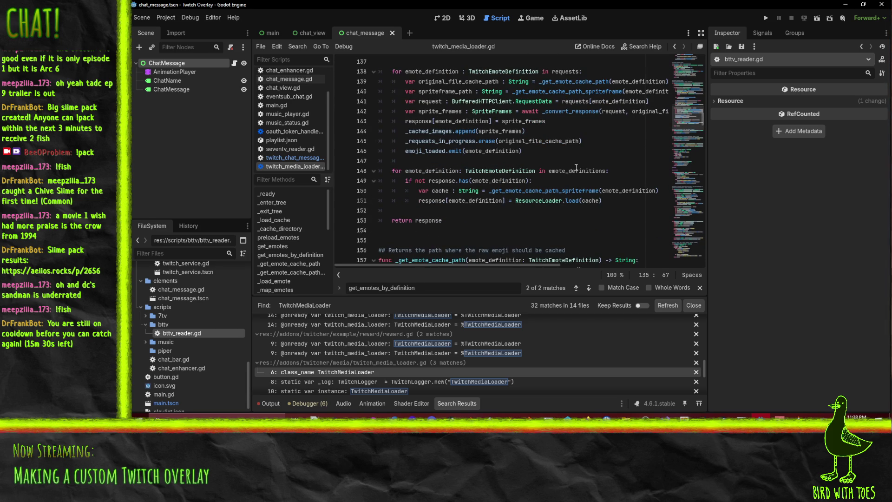
scroll(501, 213, up, 1)
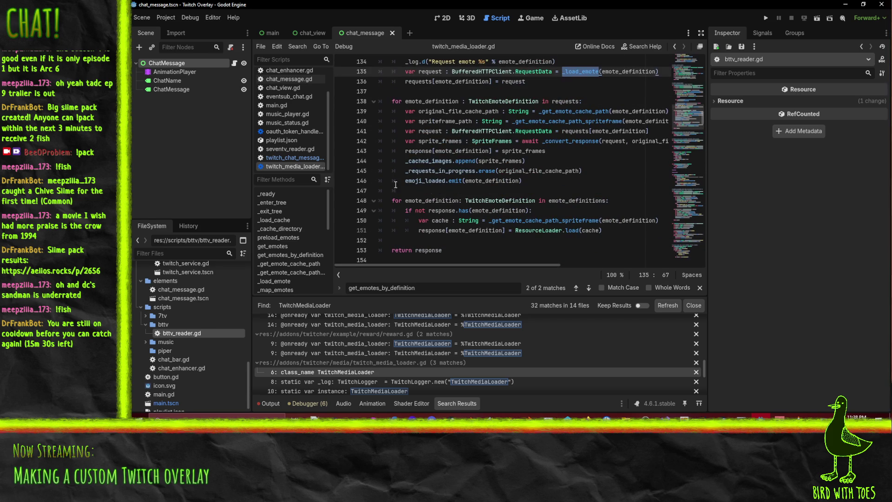
click(557, 240)
scroll(564, 227, up, 10)
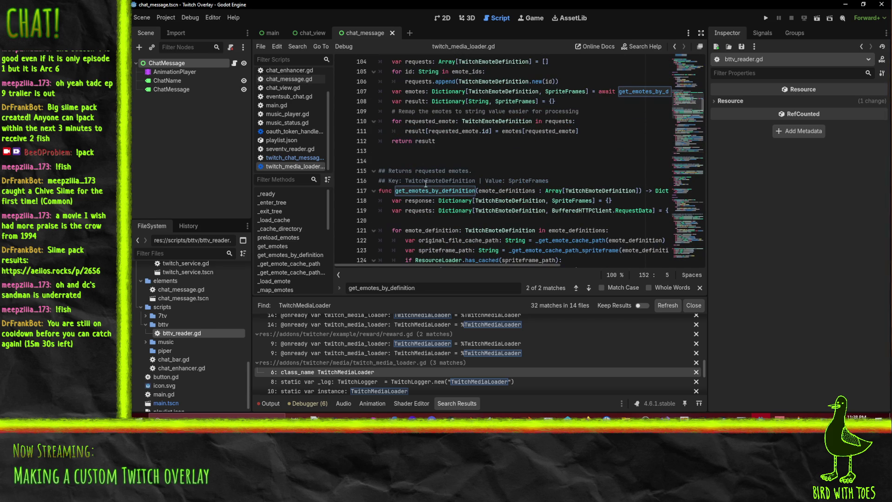
scroll(536, 203, down, 1)
mouse_move(509, 265)
mouse_down()
mouse_move(652, 262)
mouse_move(461, 252)
mouse_up()
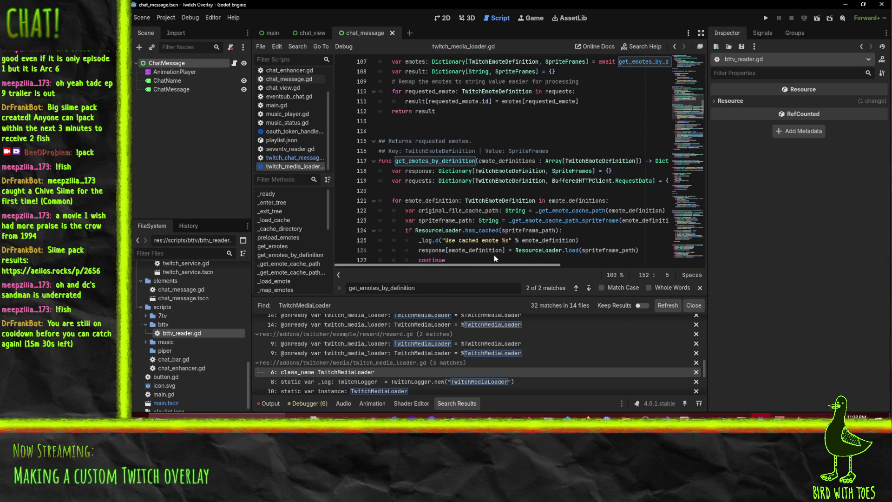
drag(494, 255, 620, 274)
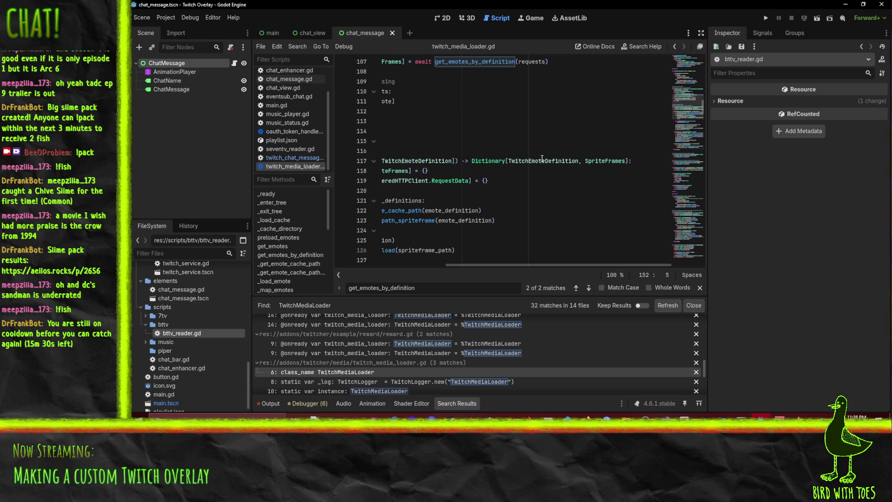
drag(526, 263, 400, 261)
scroll(542, 200, down, 5)
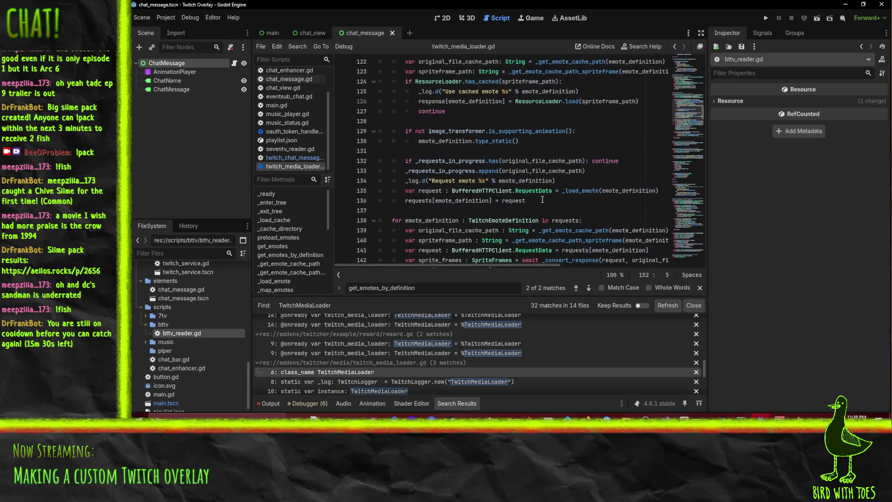
scroll(542, 199, down, 4)
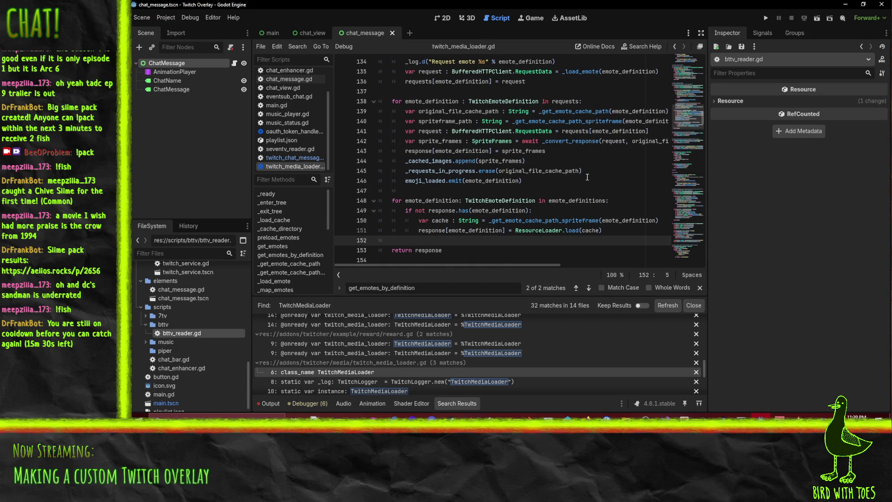
scroll(587, 177, down, 1)
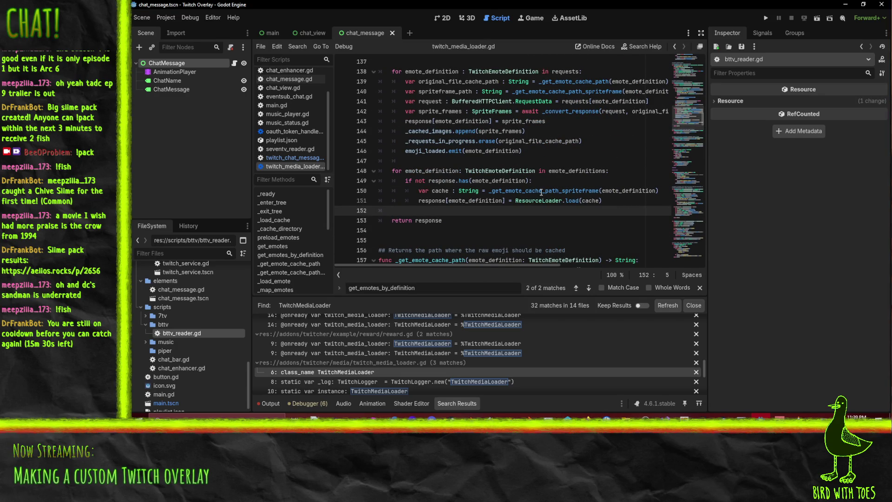
double_click(541, 190)
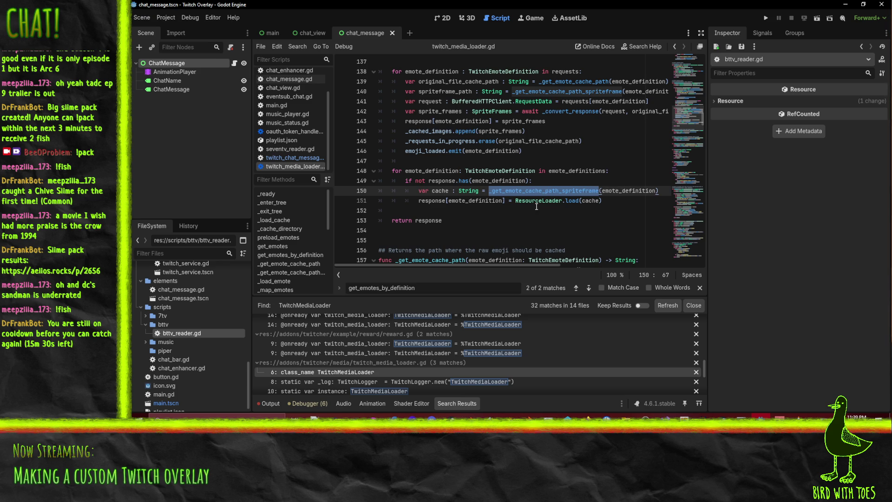
click(584, 200)
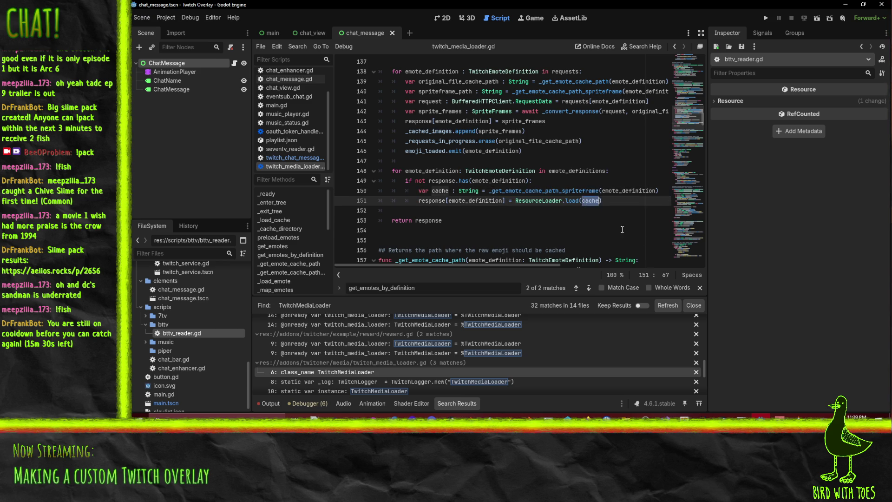
click(643, 155)
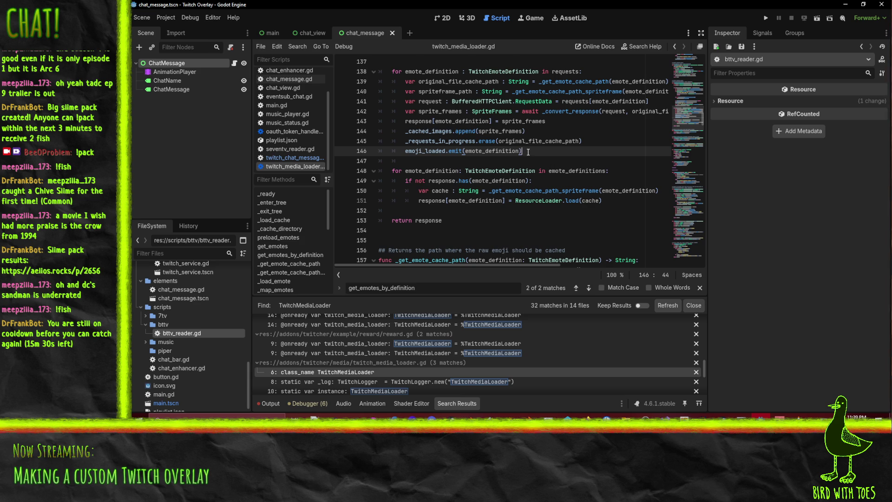
scroll(527, 152, up, 1)
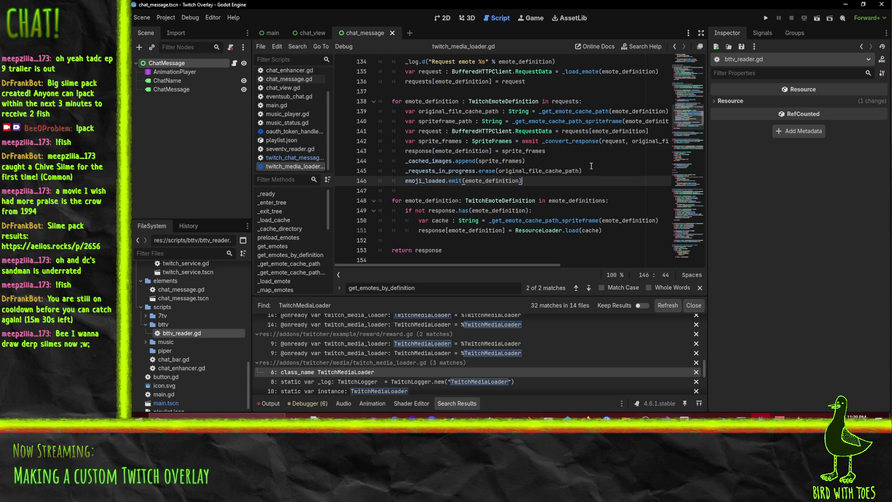
scroll(588, 172, up, 3)
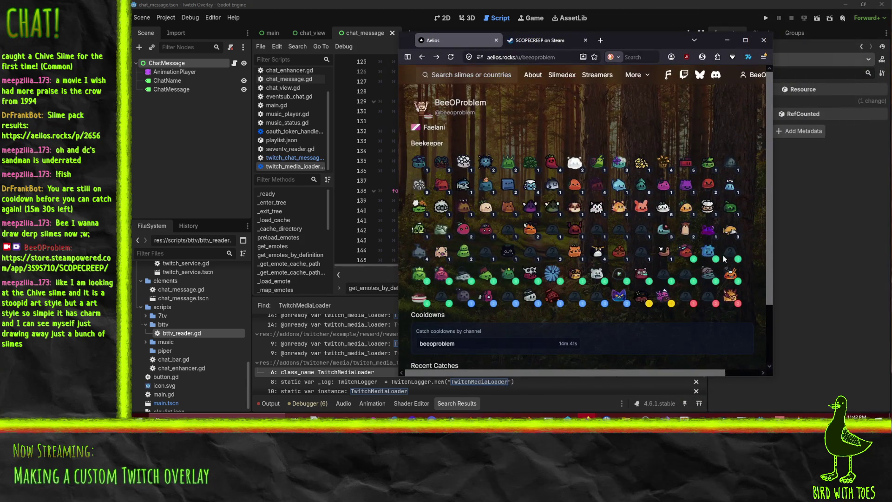
mouse_move(728, 278)
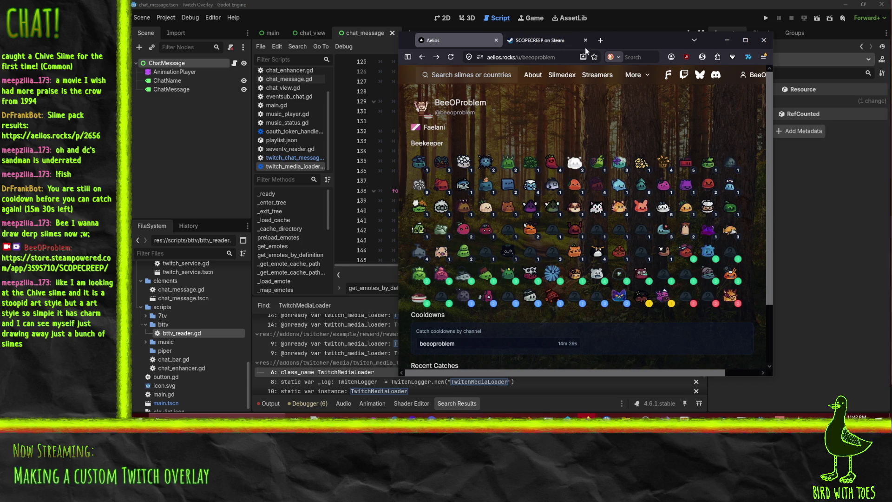
drag(618, 40, 891, 60)
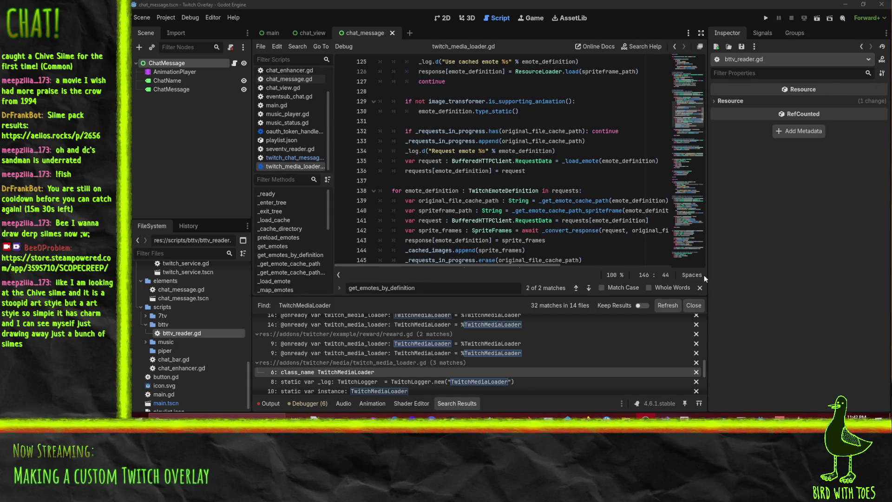
Step: Select BufferedHTTPClient on line 141, then switch to the Firefox Array docs window
click(492, 231)
double_click(485, 221)
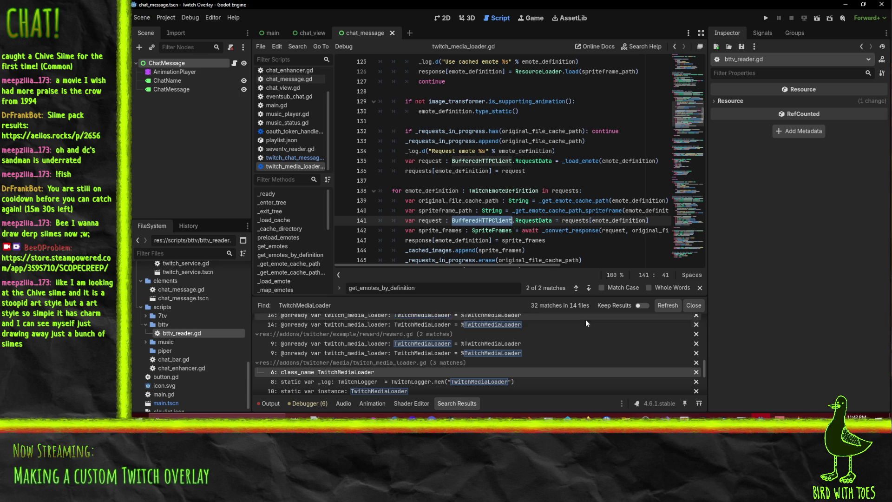
scroll(476, 163, up, 4)
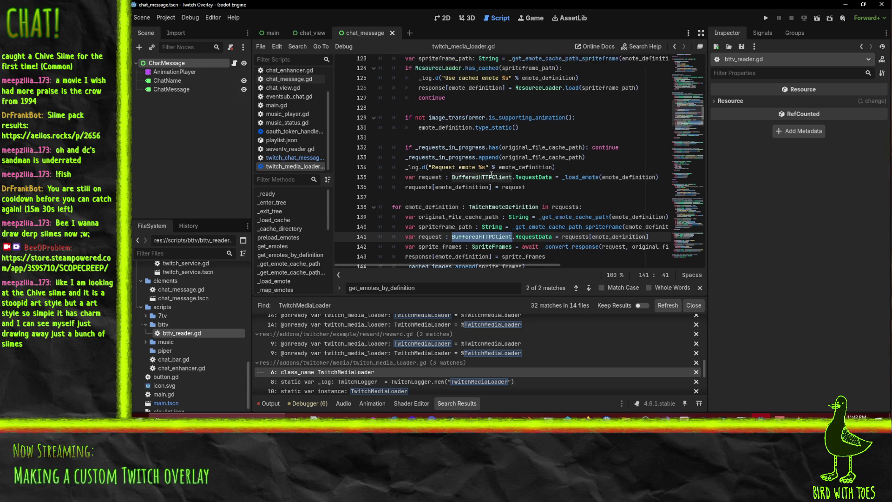
scroll(530, 195, down, 5)
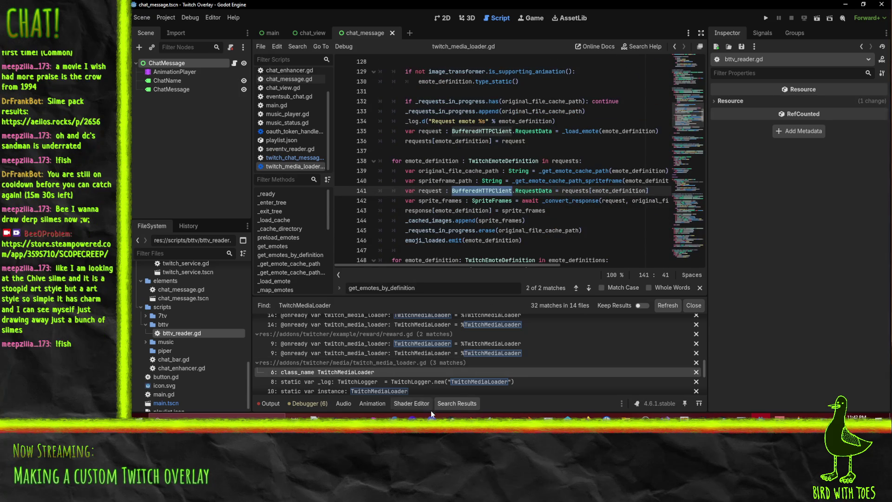
click(586, 419)
Step: Search the web for 'godot async' in Firefox, view the Background loading result, then go back
click(503, 376)
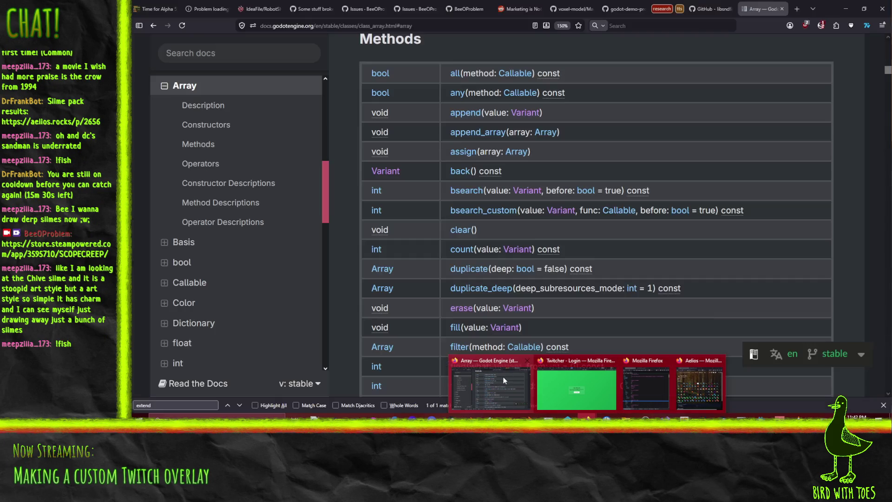
click(395, 26)
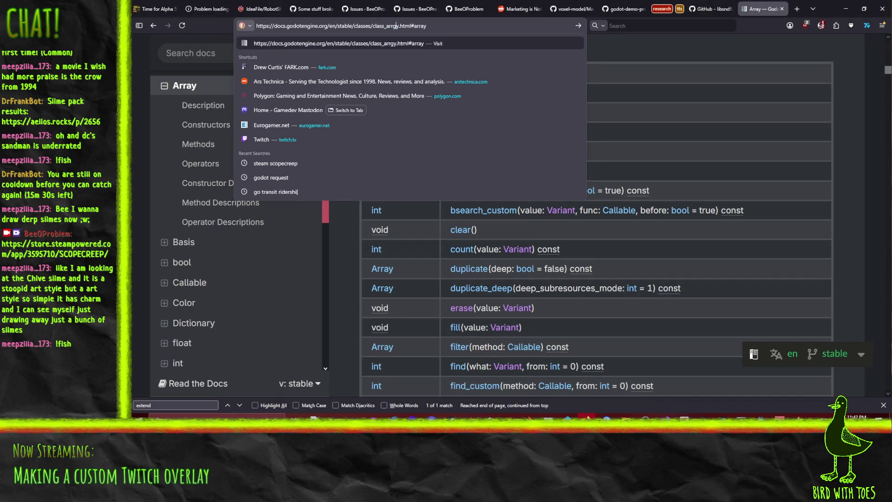
key(ctrl+a)
key(BackSpace)
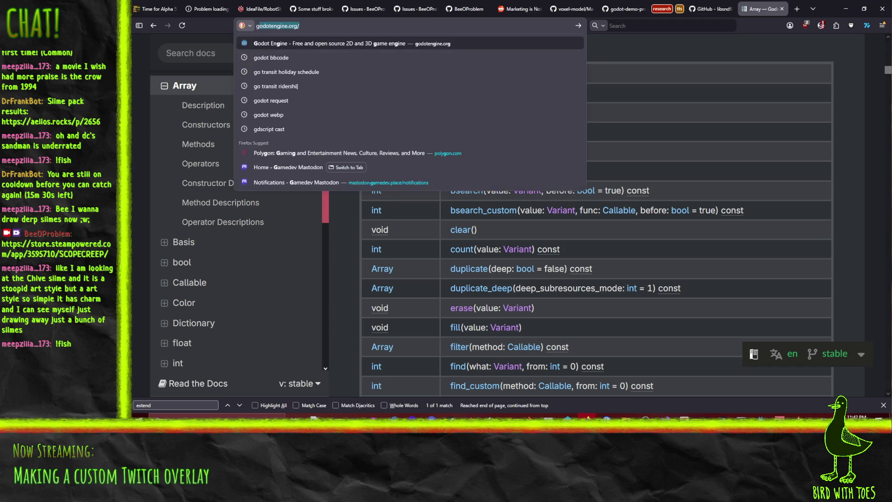
text(godot asyin)
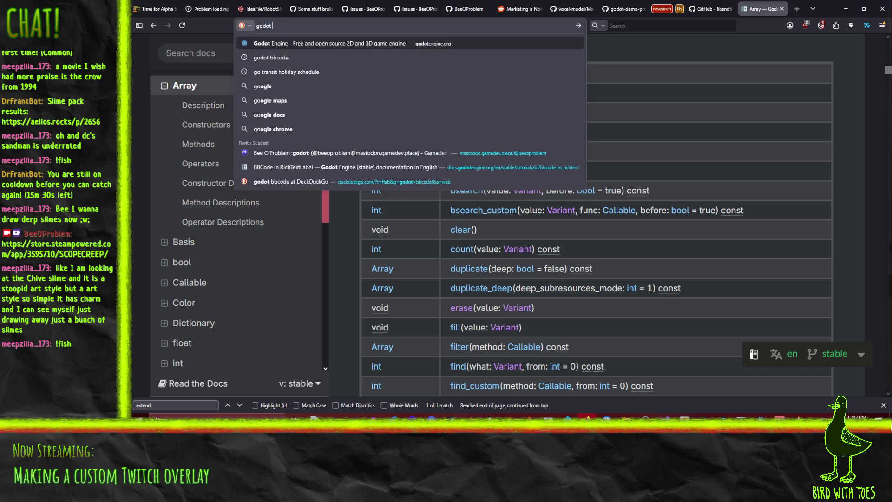
key(BackSpace)
key(BackSpace)
text(nc)
key(Return)
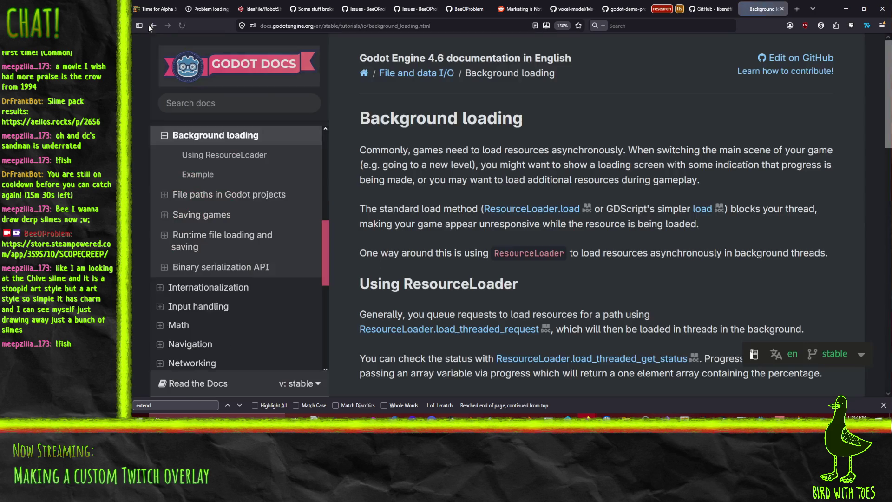
key(alt+Left)
Step: Read gdscript.com's 'Coroutines, Await and Yield in Godot' article, then return to twitch_media_loader.gd
click(313, 213)
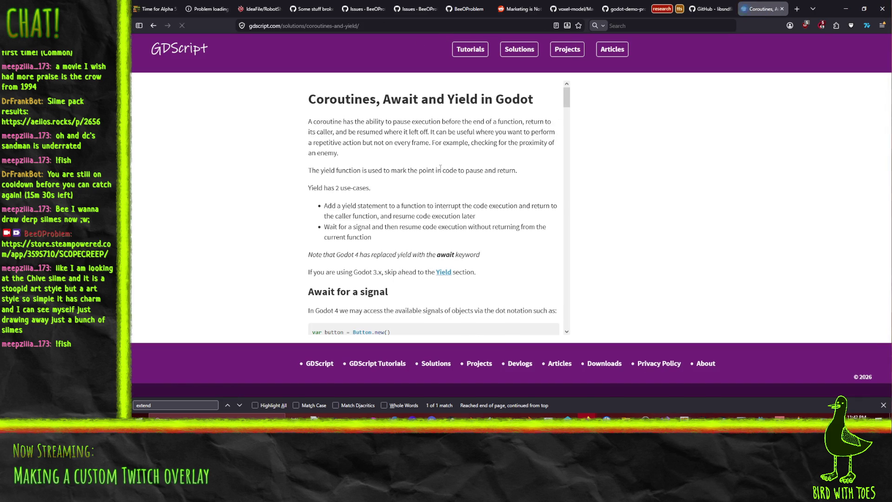
scroll(466, 174, down, 4)
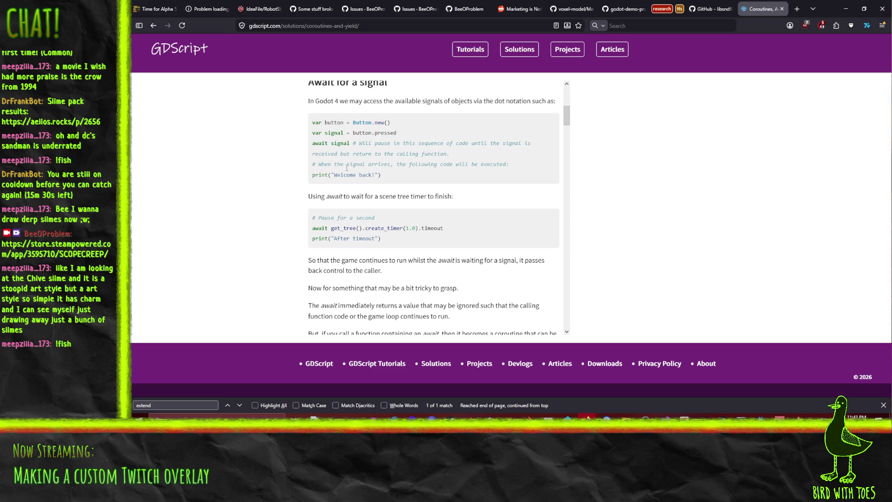
click(845, 12)
click(556, 216)
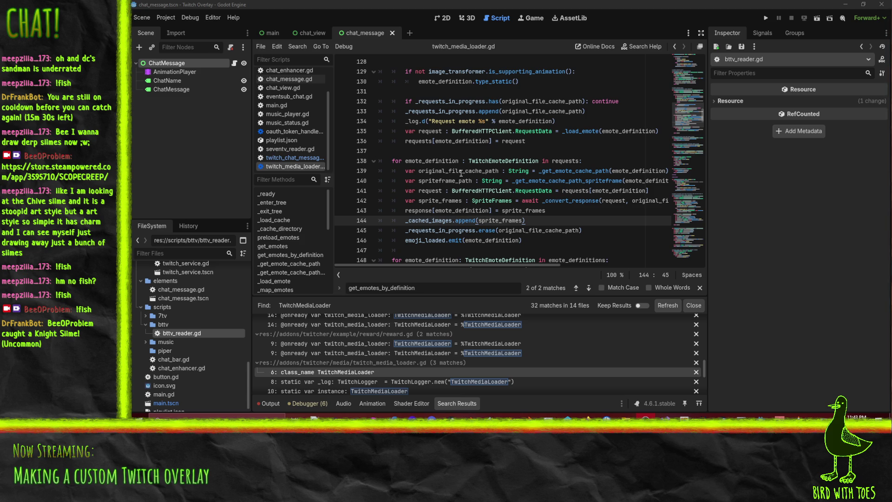
Step: Find 'await' usages in twitch_media_loader.gd, such as line 142's _convert_response, then open bttv_reader.gd
click(534, 81)
key(ctrl+f)
text(await)
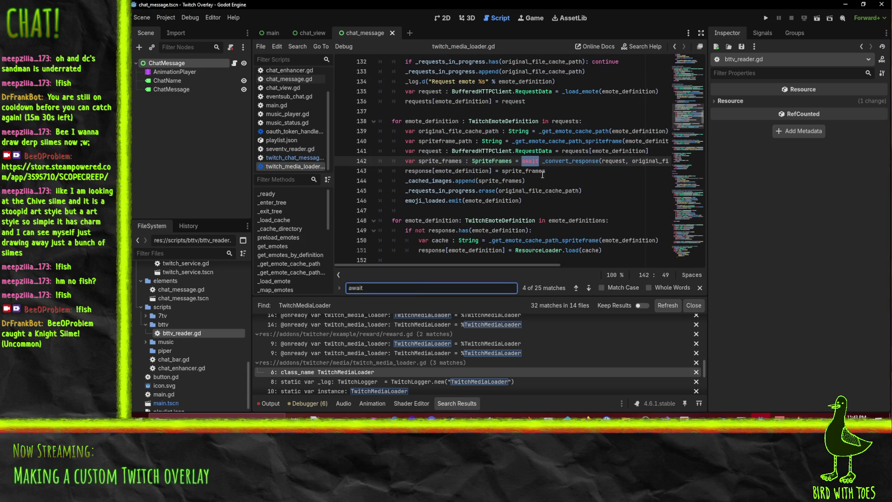
scroll(554, 161, up, 1)
click(576, 181)
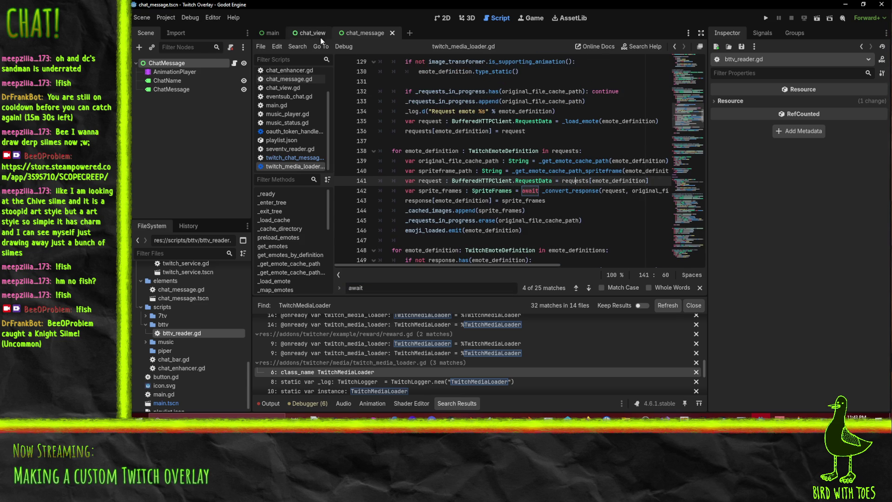
scroll(288, 139, up, 2)
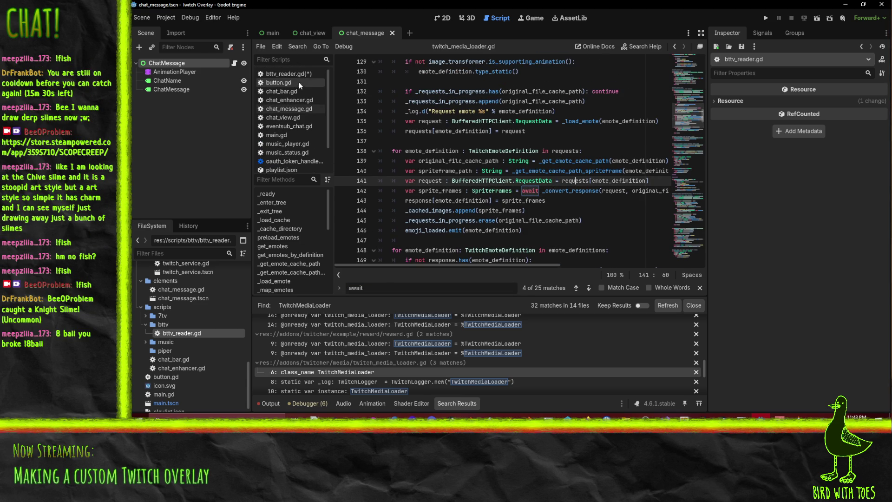
click(288, 73)
Step: Delete the empty func _process line and the extra blank line after _ready in bttv_reader.gd
click(386, 180)
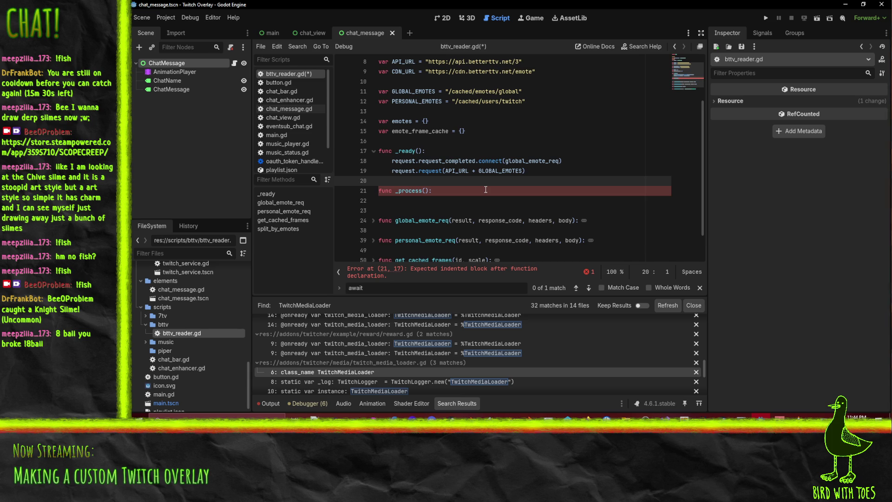
key(ctrl+shift+k)
key(ctrl+shift+k)
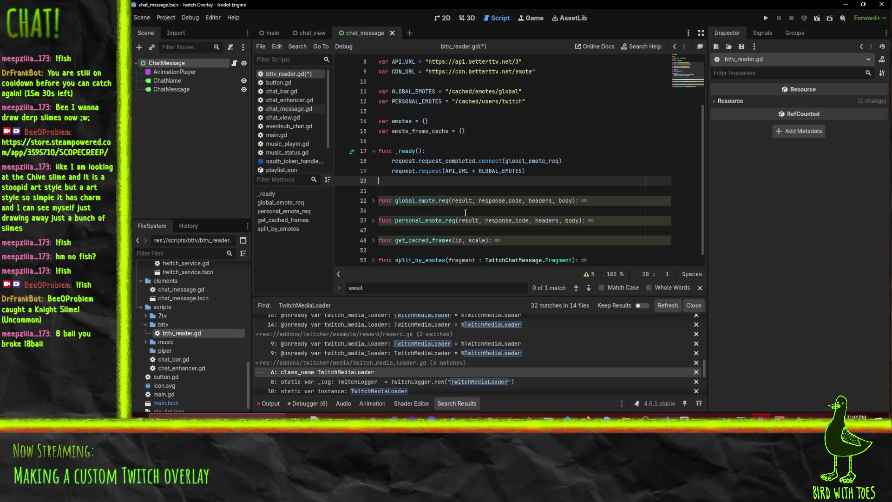
key(ctrl+shift+k)
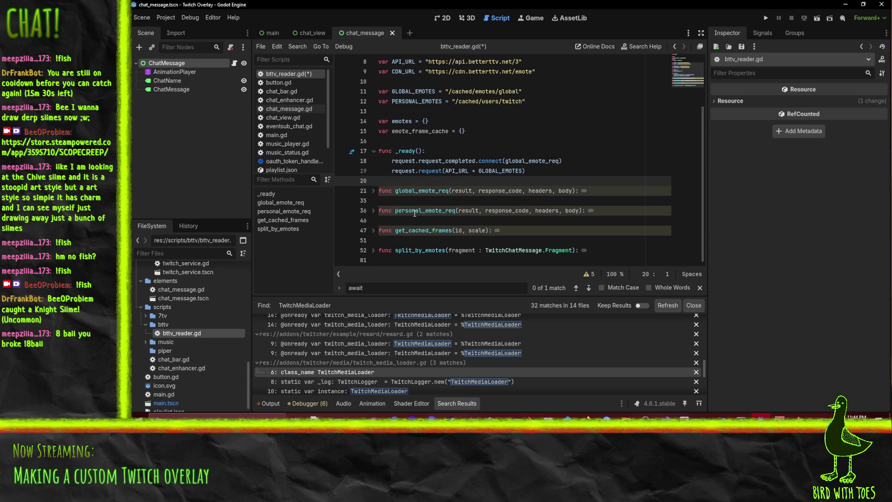
Step: Unfold get_cached_frames and undo edits back to the has_key check with an empty else
click(375, 231)
scroll(400, 227, down, 1)
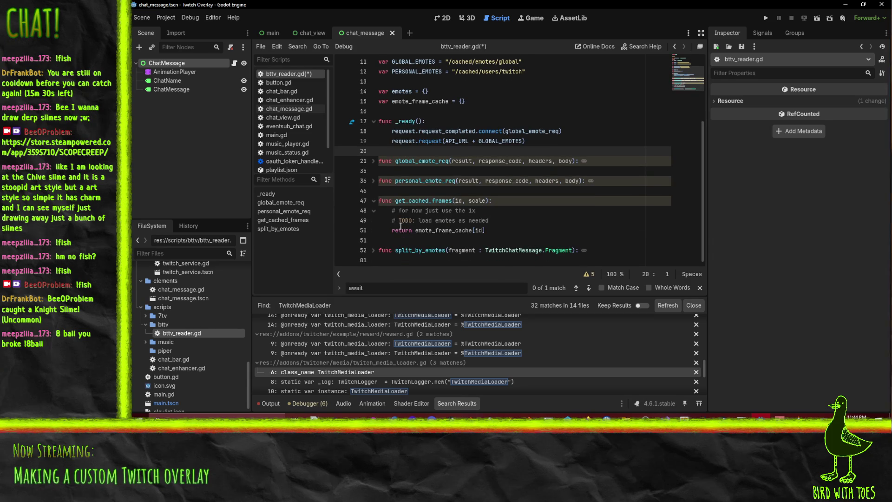
click(516, 226)
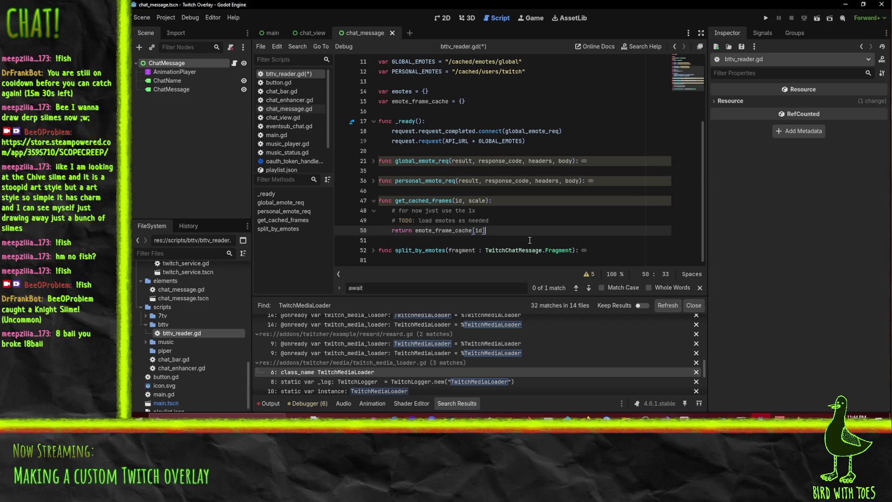
key(Up)
key(Up)
key(Up)
key(Return)
key(Return)
key(Up)
text(func _process)
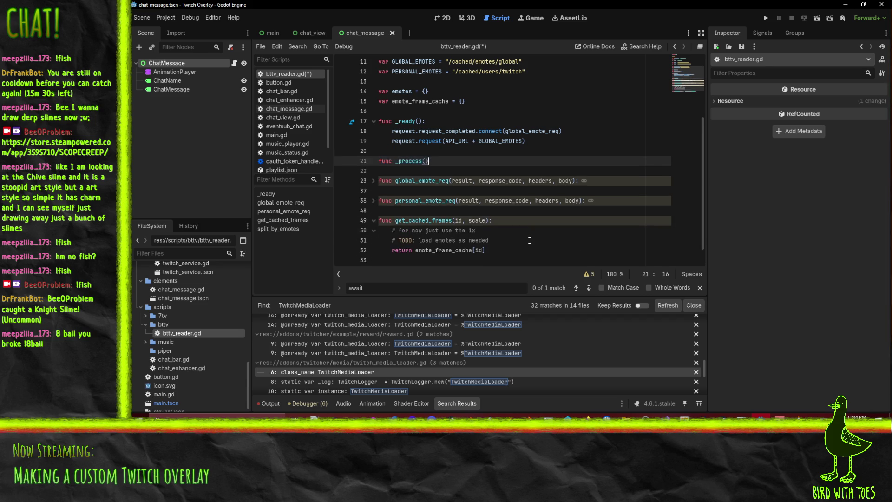
key(ctrl+z)
key(ctrl+z)
key(ctrl+z)
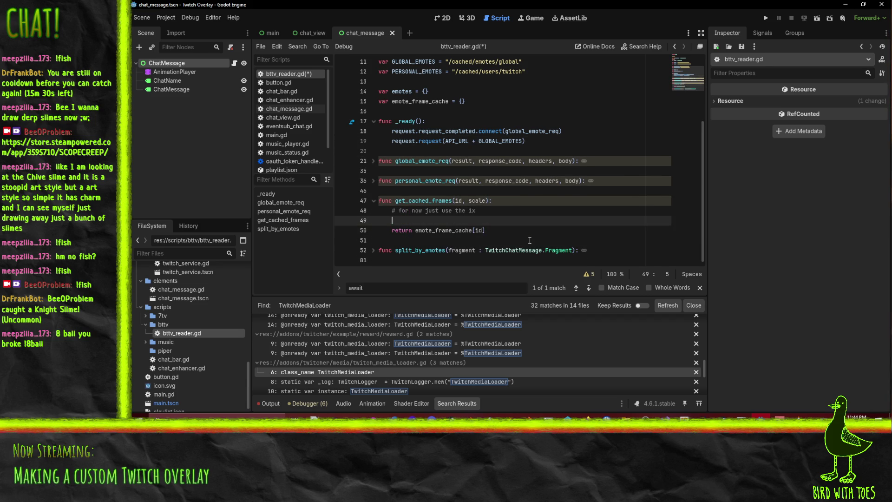
key(ctrl+z)
key(ctrl+z)
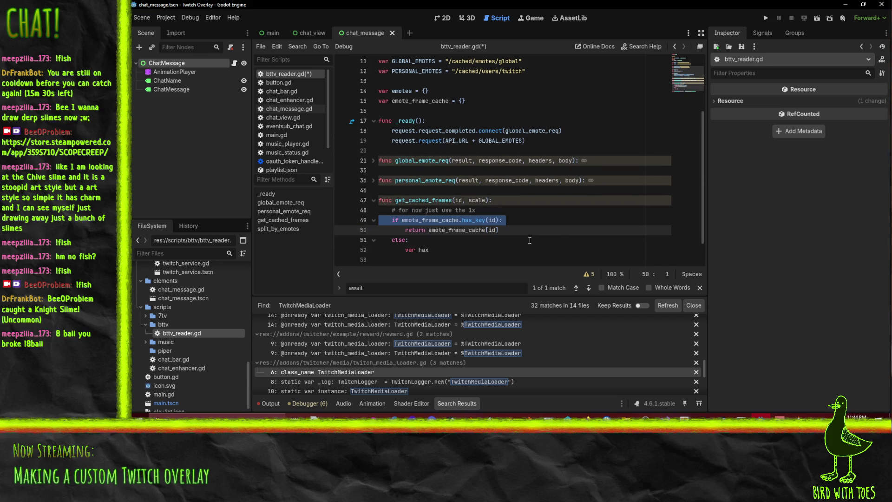
key(ctrl+z)
key(ctrl+z)
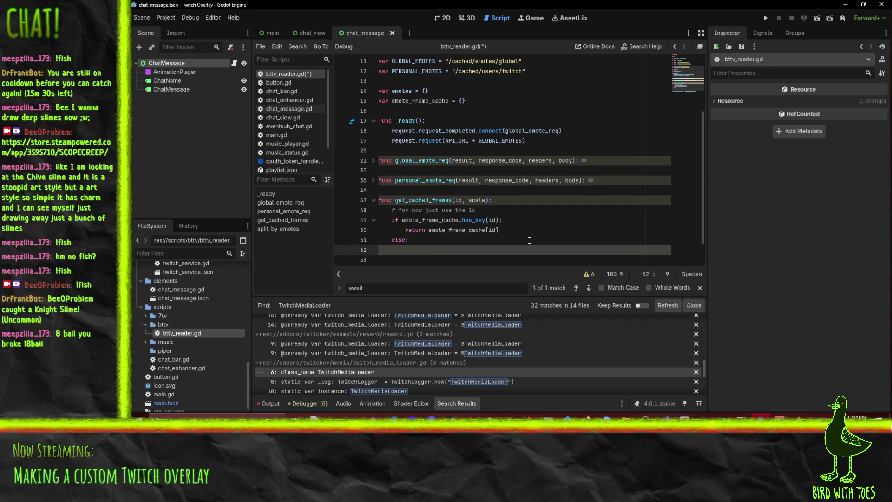
scroll(530, 230, up, 4)
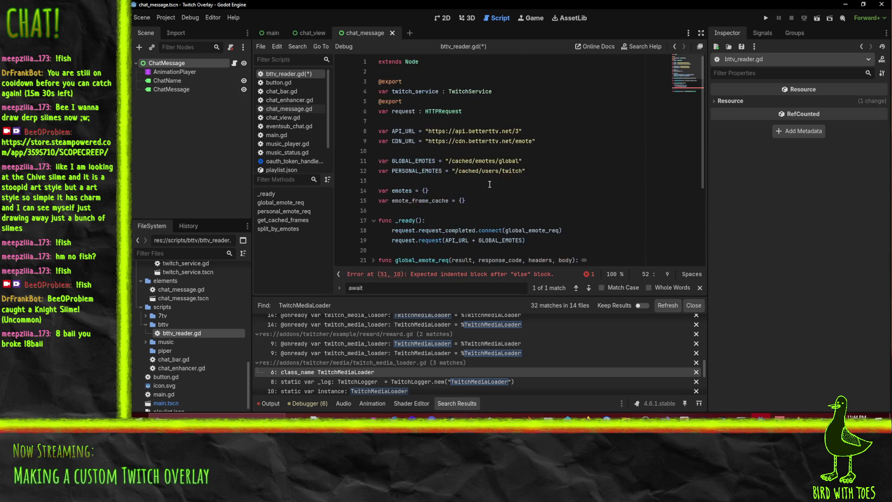
scroll(502, 155, down, 4)
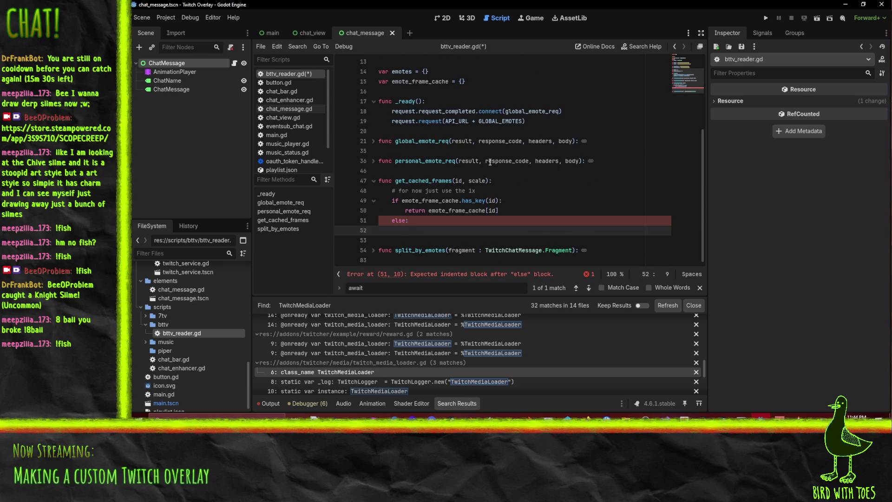
scroll(483, 163, up, 1)
scroll(487, 165, down, 1)
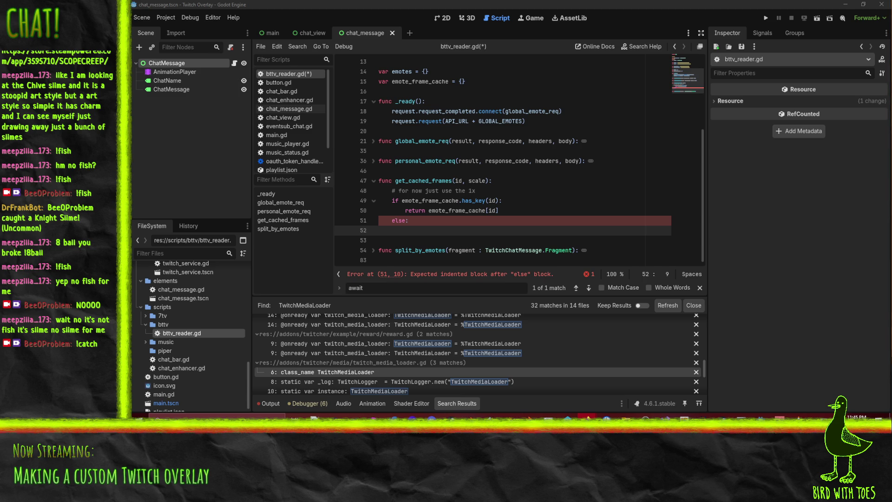
drag(891, 62, 799, 63)
click(543, 233)
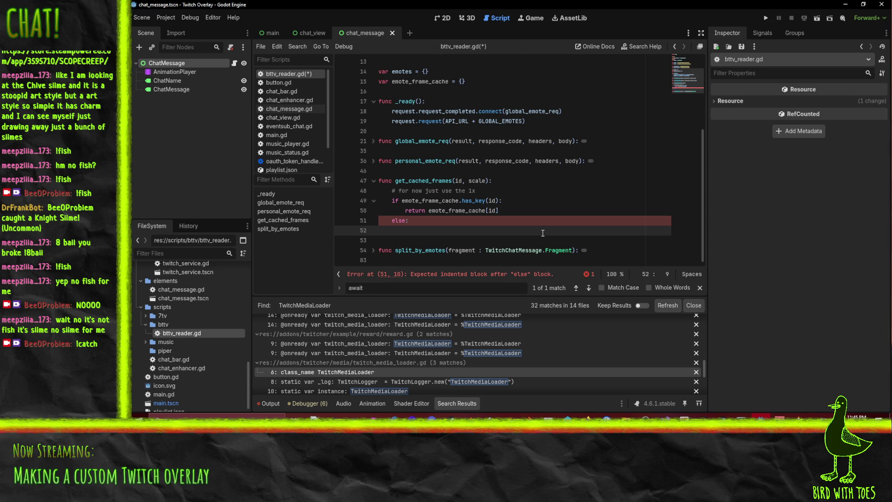
scroll(538, 232, up, 4)
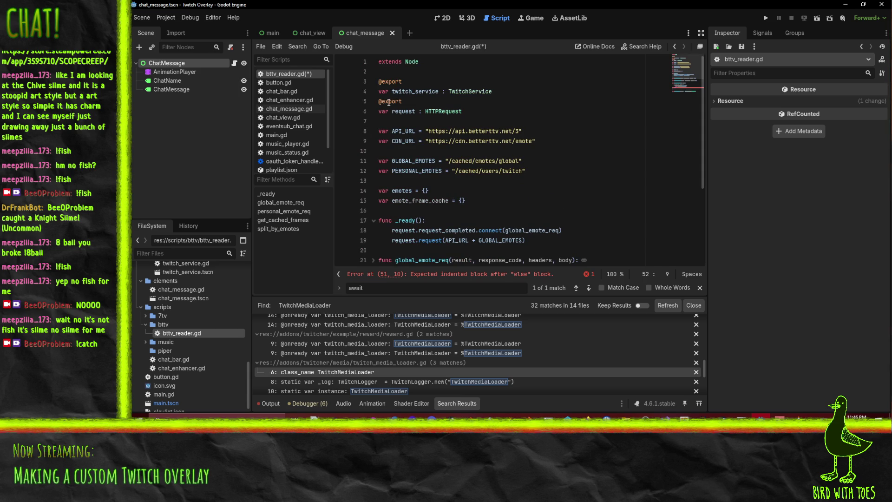
scroll(572, 152, down, 4)
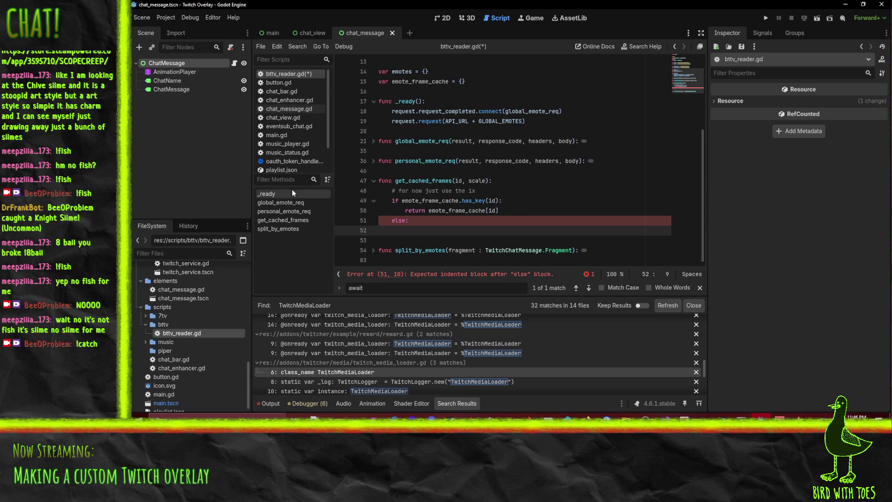
text(re)
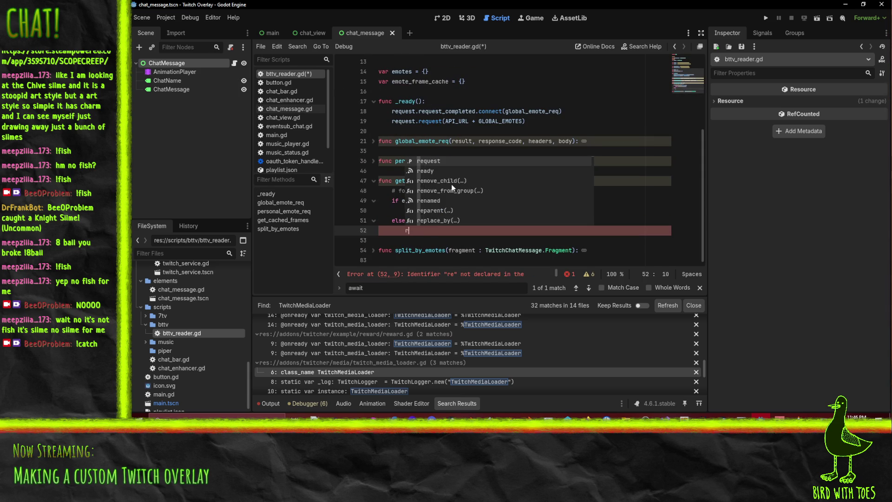
key(Return)
key(ctrl+BackSpace)
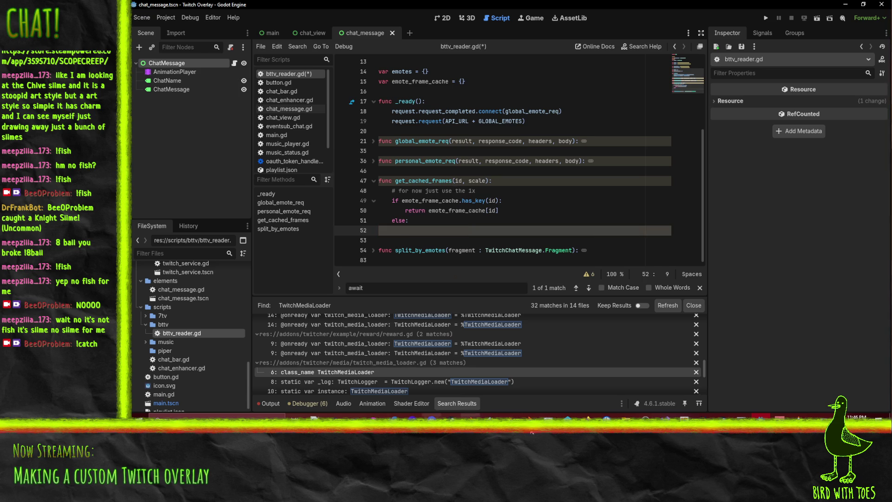
mouse_move(587, 418)
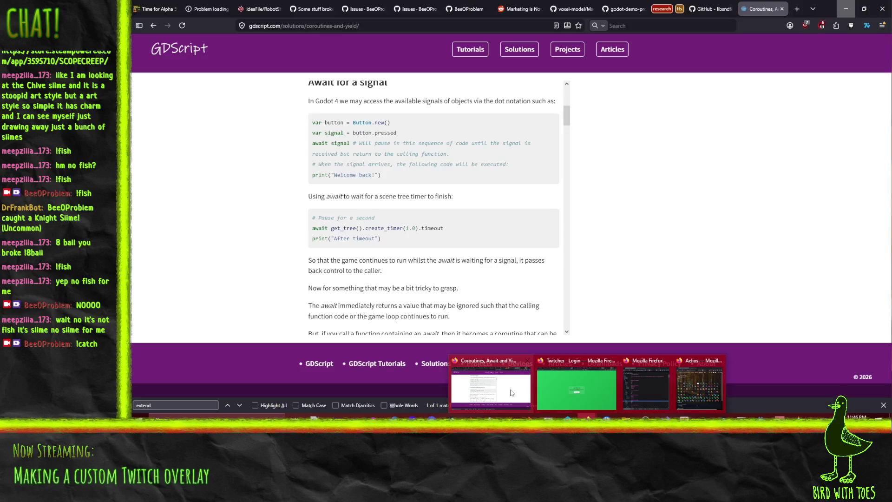
Step: Search 'BufferedHTTPClient godot' in a new Firefox tab, then close it and return to Godot
click(492, 389)
key(ctrl+t)
text(BufferedHTTPClient godot)
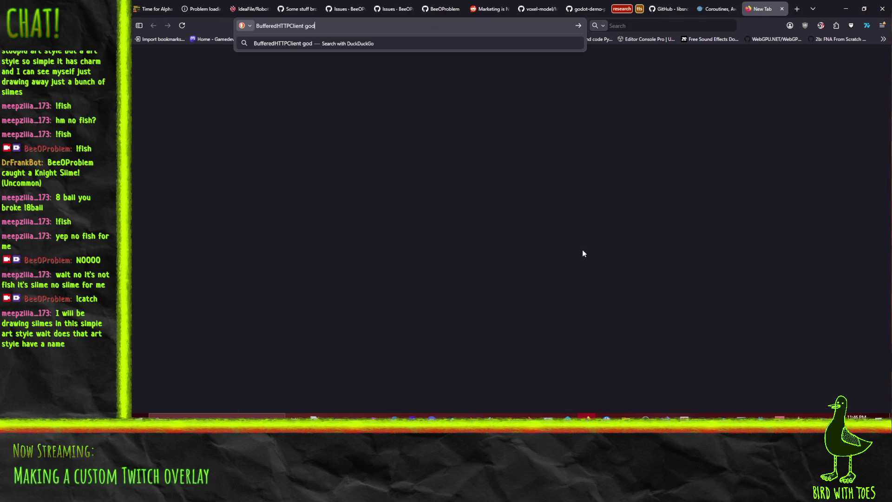
key(Return)
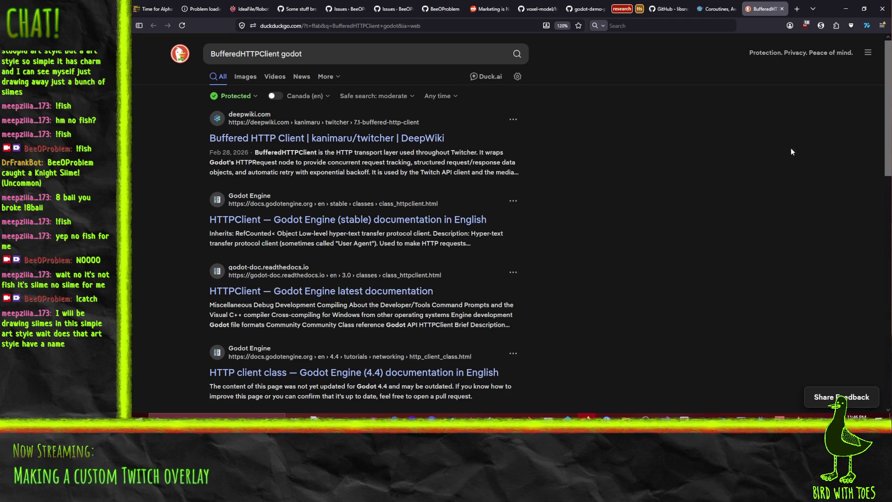
click(781, 9)
click(845, 9)
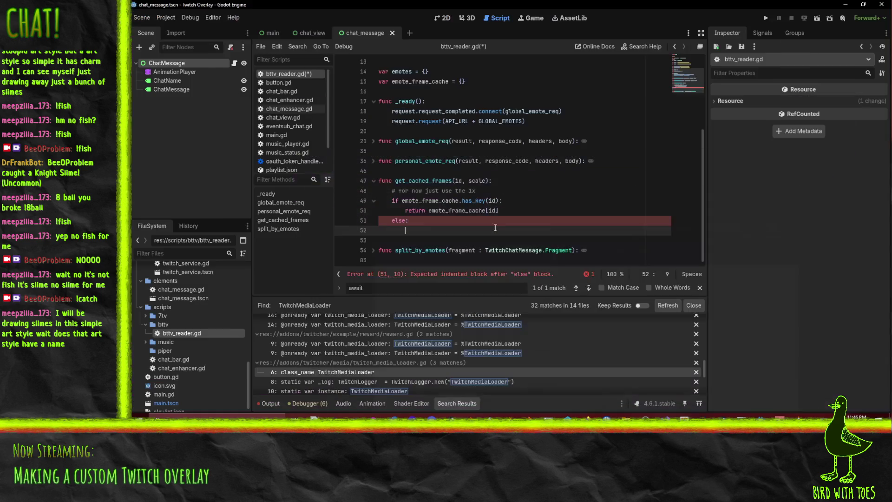
Step: Select the HTTPRequest type name on line 6 of bttv_reader.gd for reference
scroll(421, 264, up, 3)
scroll(441, 242, down, 3)
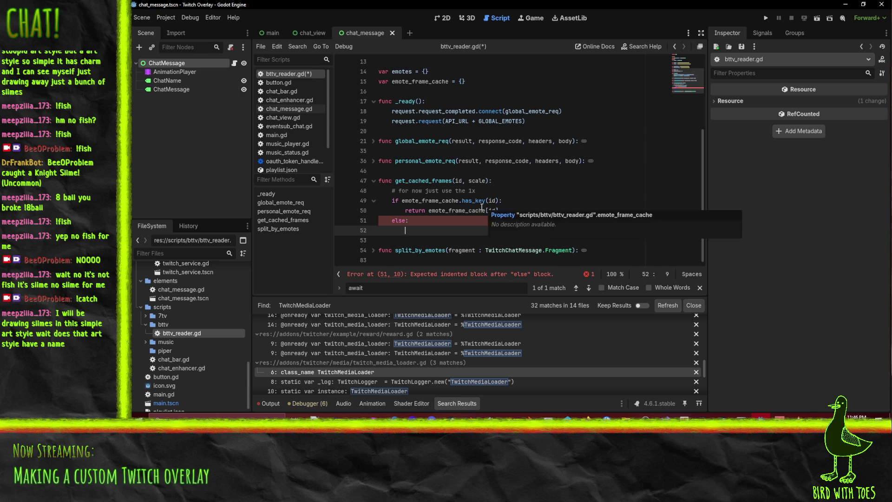
scroll(466, 220, up, 1)
scroll(466, 220, up, 3)
double_click(445, 111)
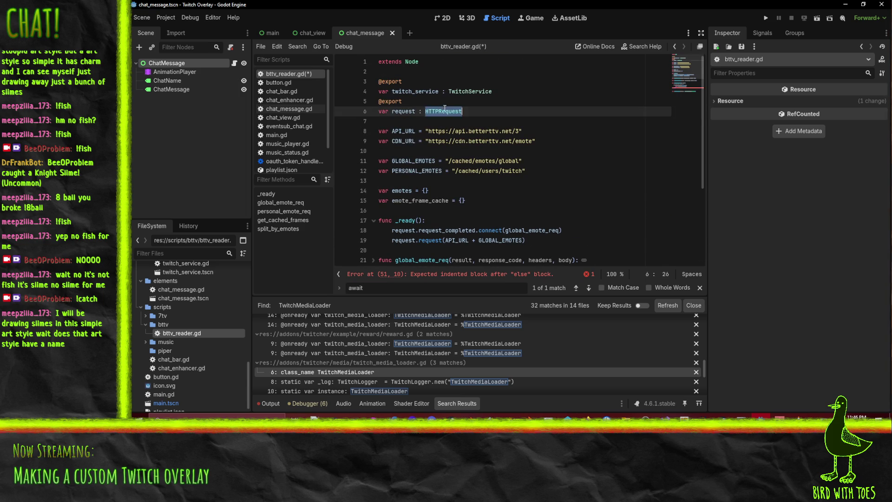
scroll(534, 160, down, 4)
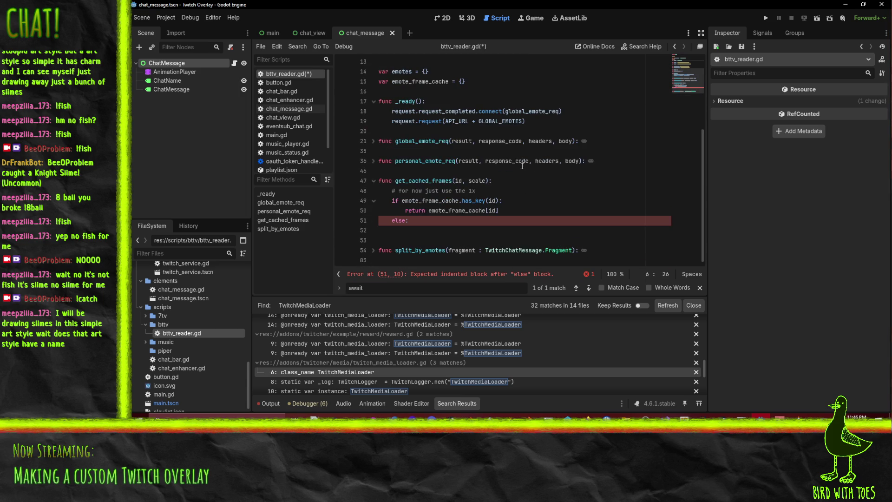
Step: Under else in get_cached_frames, add var req = HTTPRequest.new()
click(428, 231)
text(var req = )
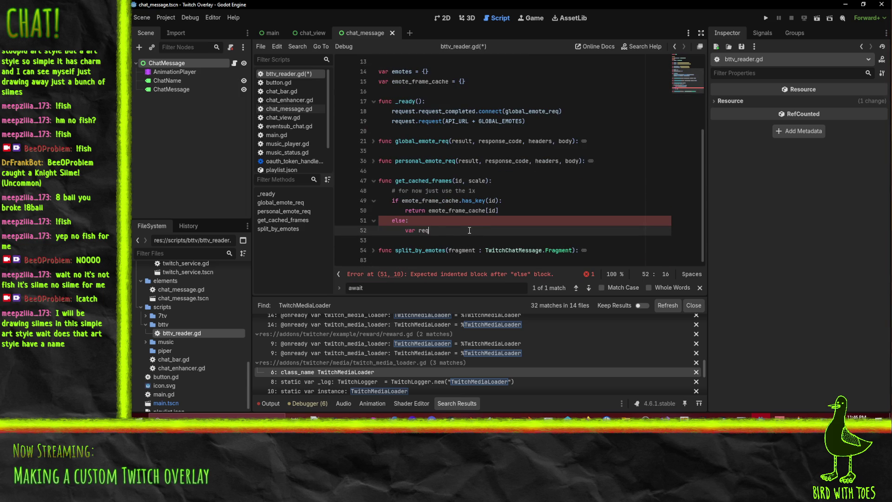
text(new)
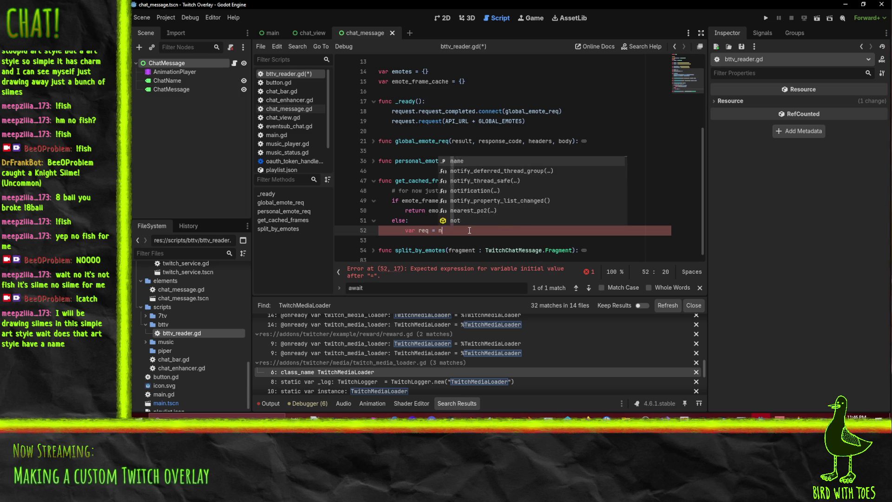
key(BackSpace)
key(BackSpace)
key(BackSpace)
text(HTTPR)
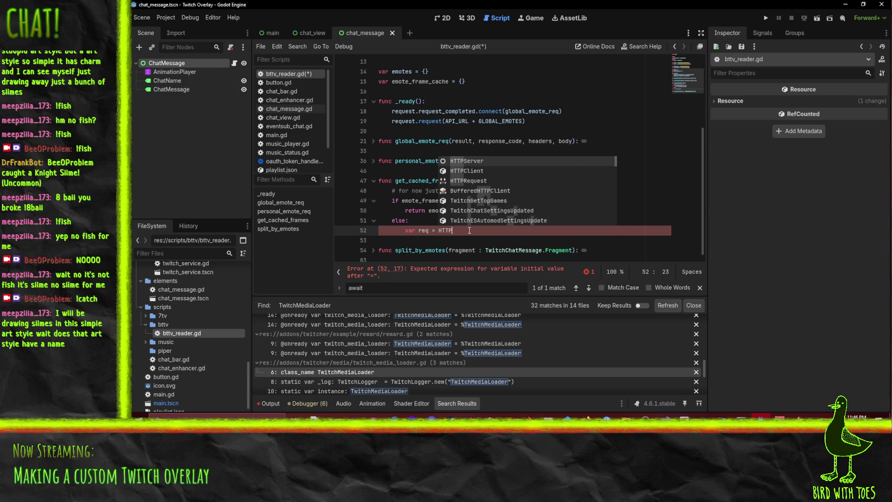
key(Return)
text(.new())
key(Return)
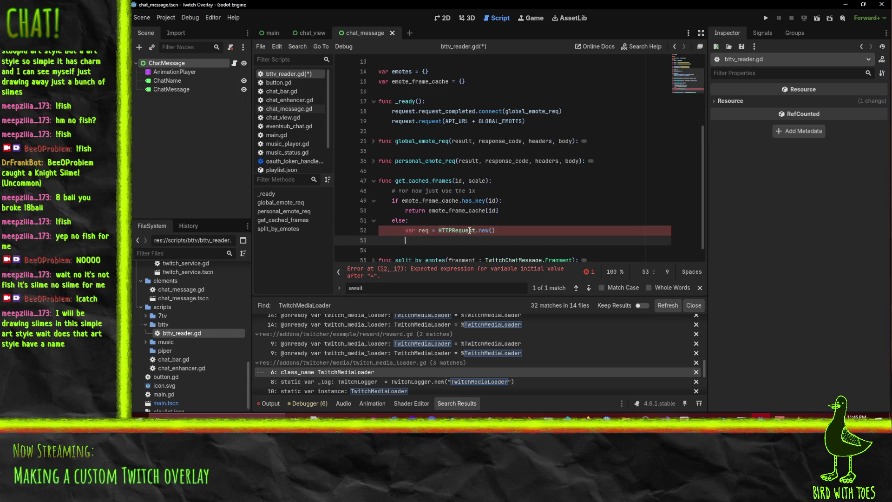
Step: Start a req.request call with CDN_URL + as its URL argument
text(req.)
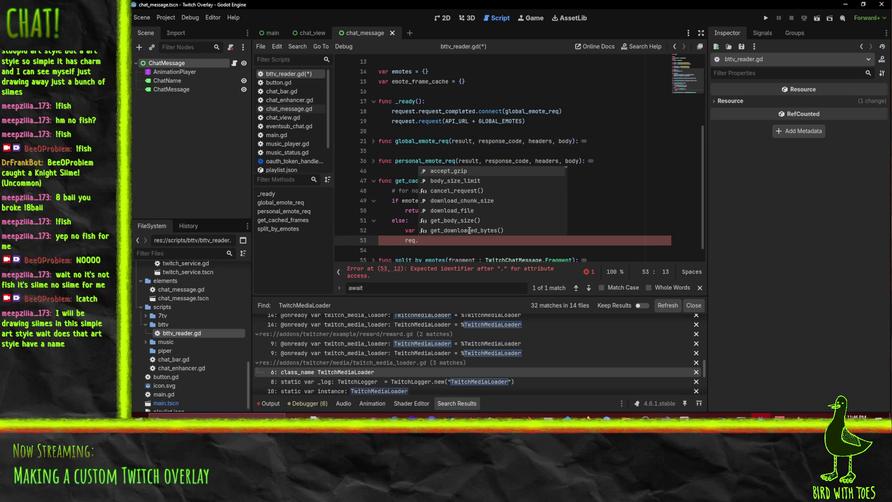
text(request()
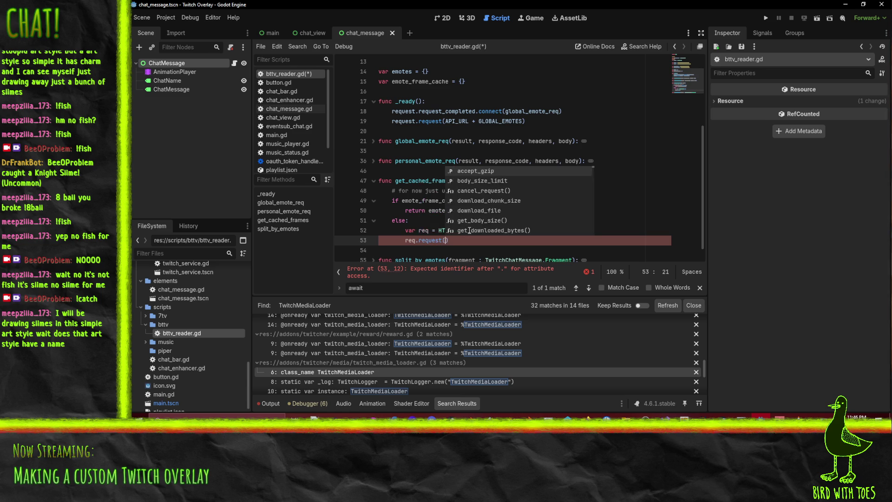
key(Return)
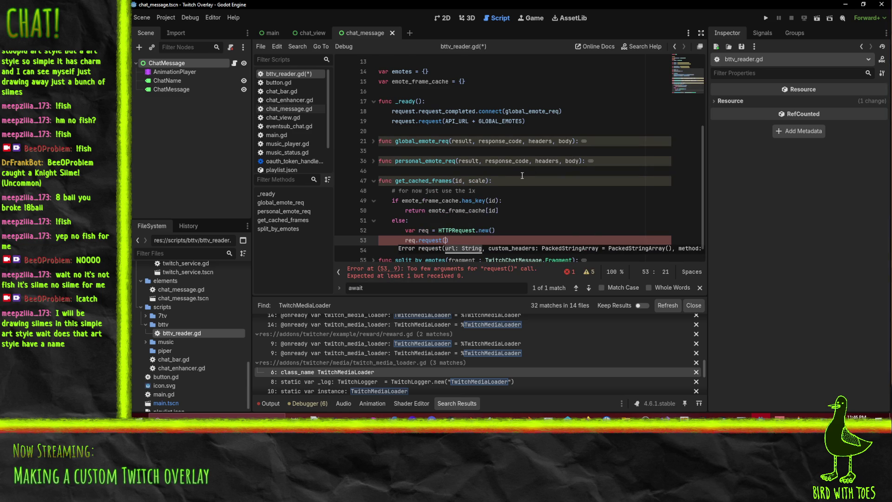
scroll(518, 173, up, 1)
text(CDN)
key(Return)
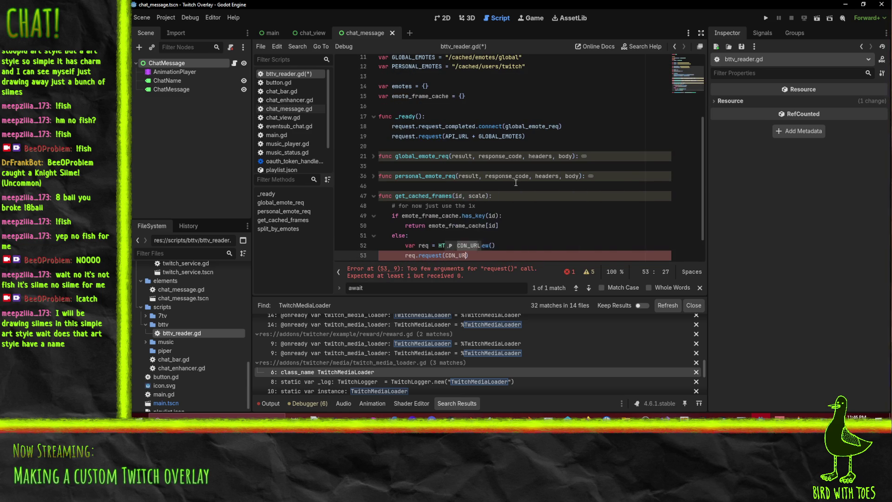
text(,)
key(BackSpace)
key(BackSpace)
text(+)
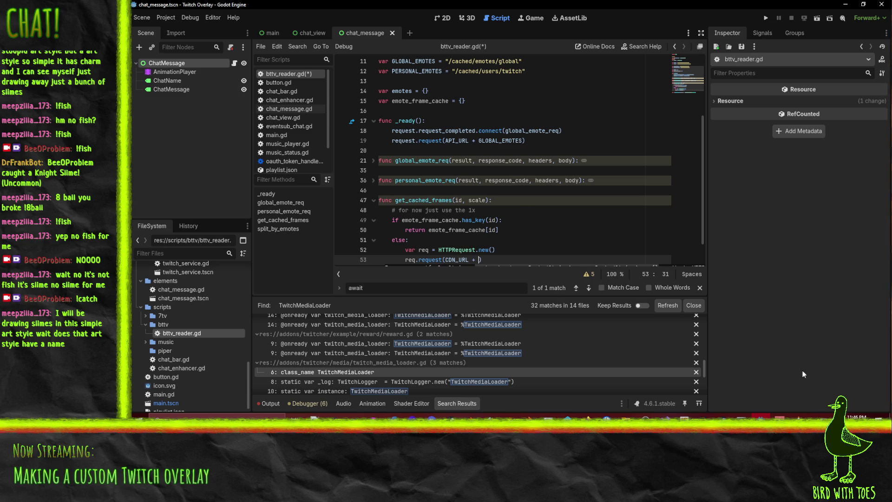
Step: Complete the URL as CDN_URL + "/" + id + "/1x.webp" and start a new line
scroll(572, 176, up, 3)
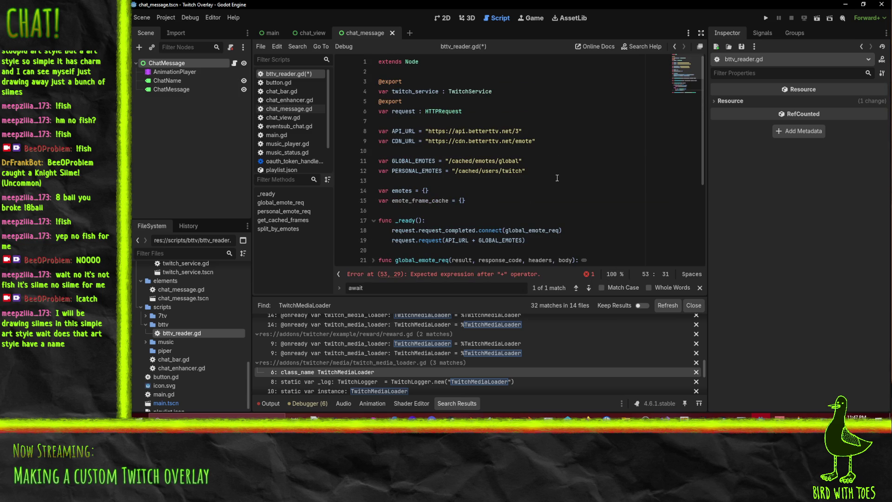
scroll(607, 172, down, 4)
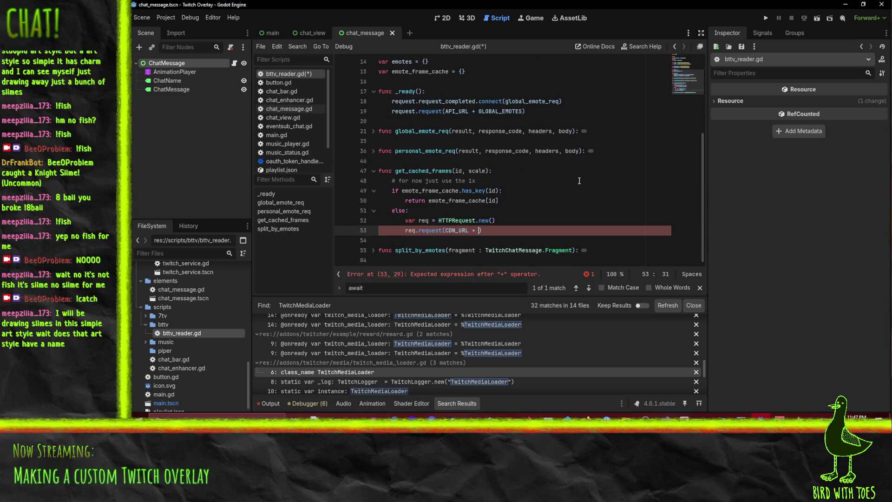
text(id)
key(Left)
key(Left)
key(Left)
text("/)
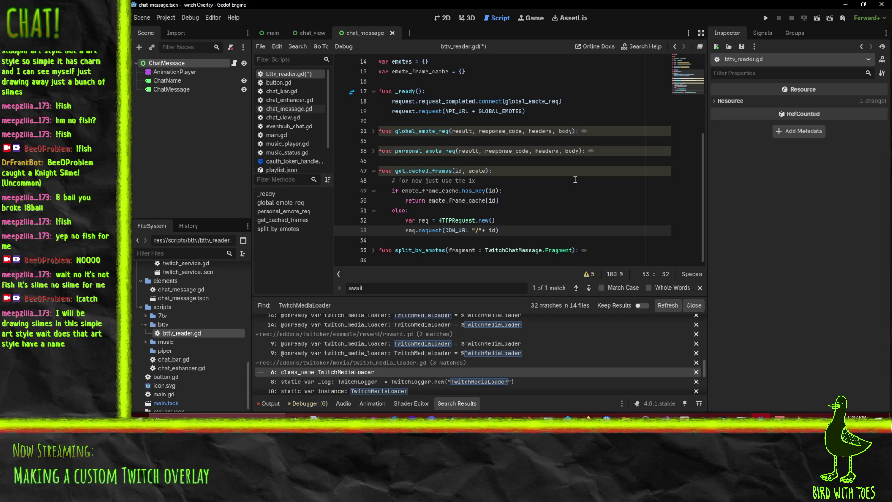
scroll(577, 167, up, 4)
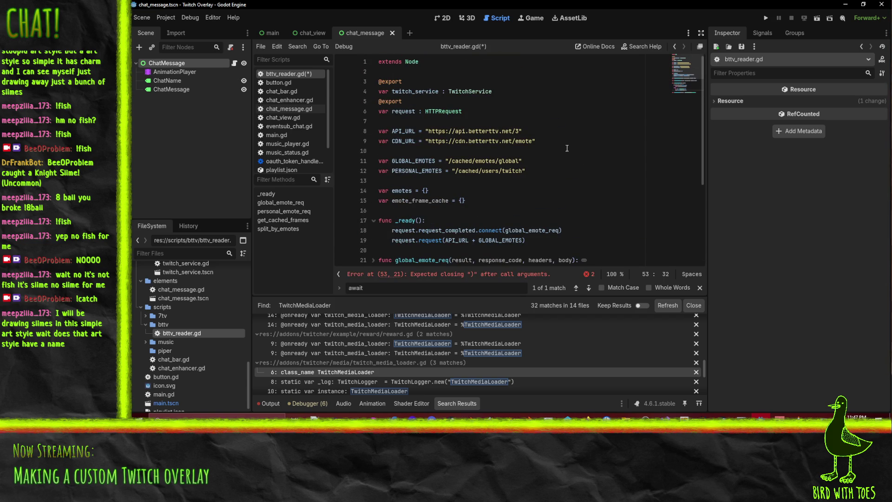
text(+ id)
key(Left)
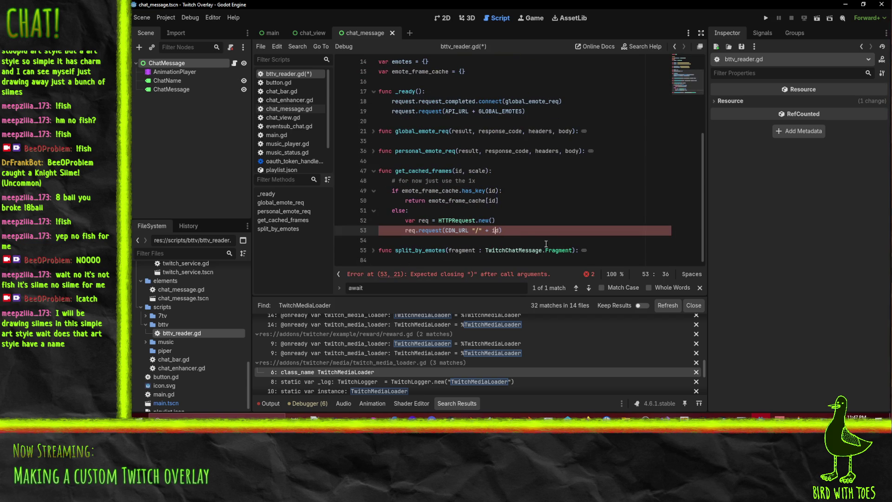
text(+ "/)
text(1x.webp"))
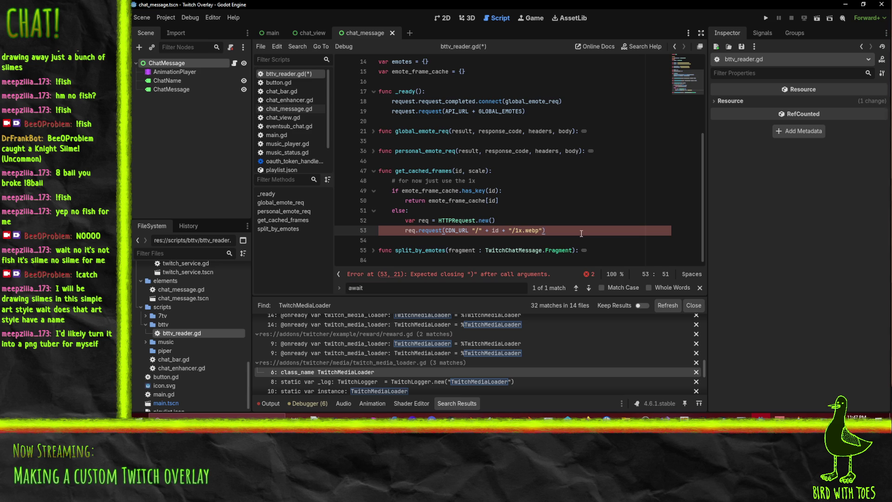
text(+)
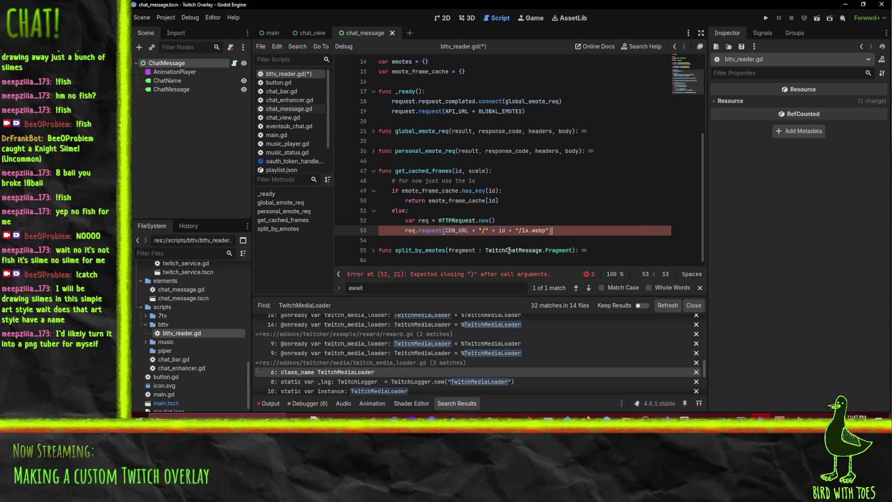
text())
key(Return)
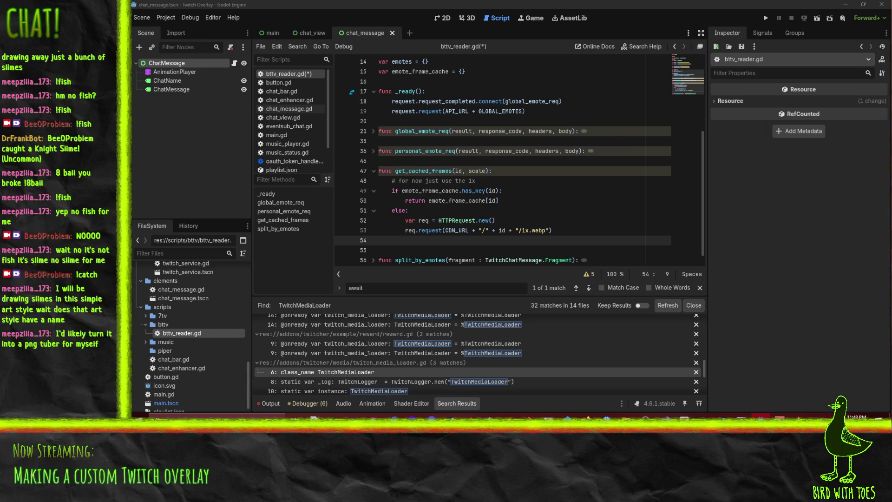
key(alt+Tab)
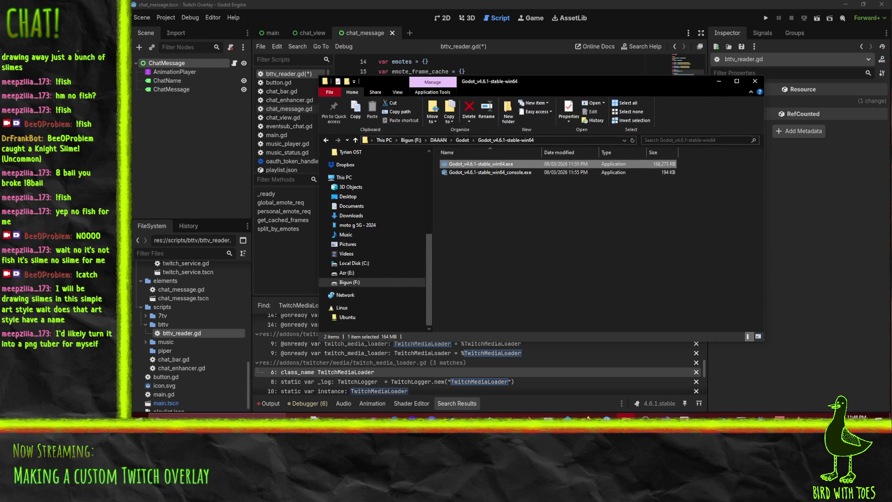
key(alt+Tab)
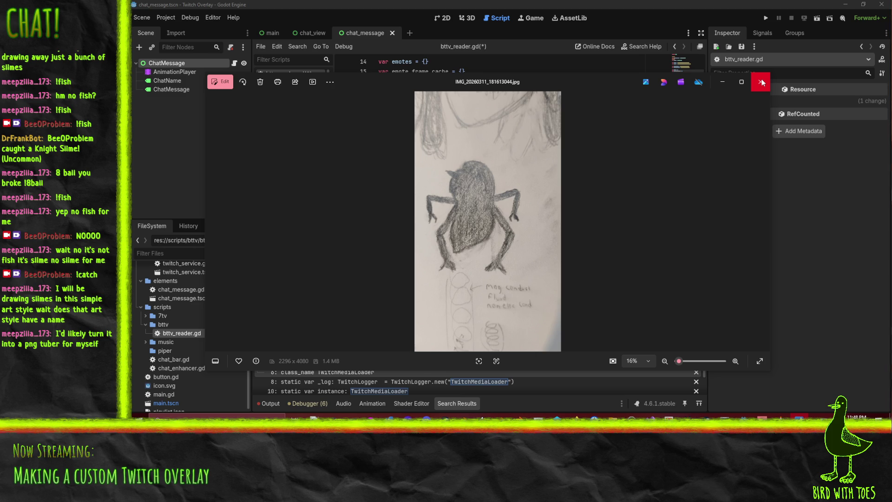
click(761, 83)
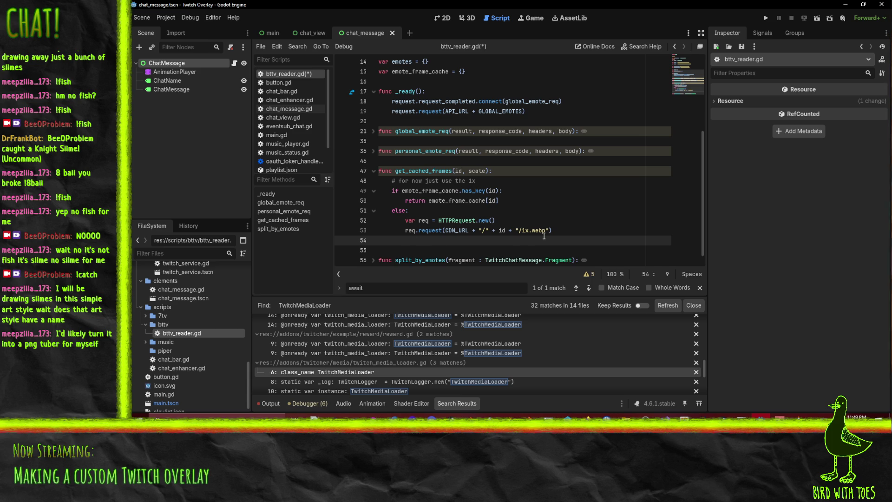
Step: Store req.request_completed as var cdn_response and add await cdn_response on the next line
text(await re)
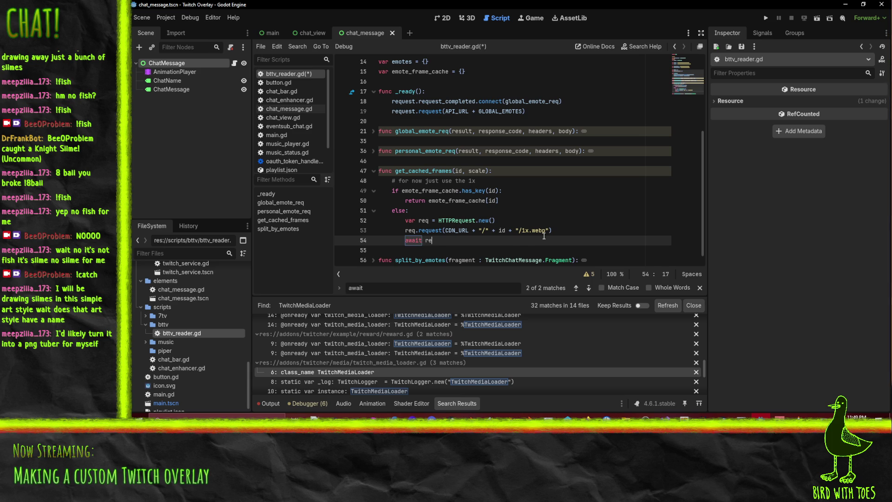
text(q.signal)
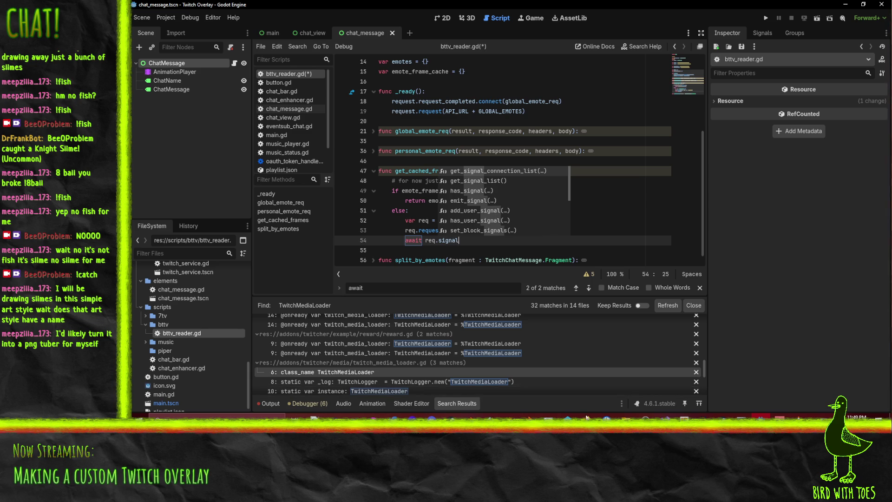
mouse_move(585, 416)
mouse_move(501, 385)
key(ctrl+z)
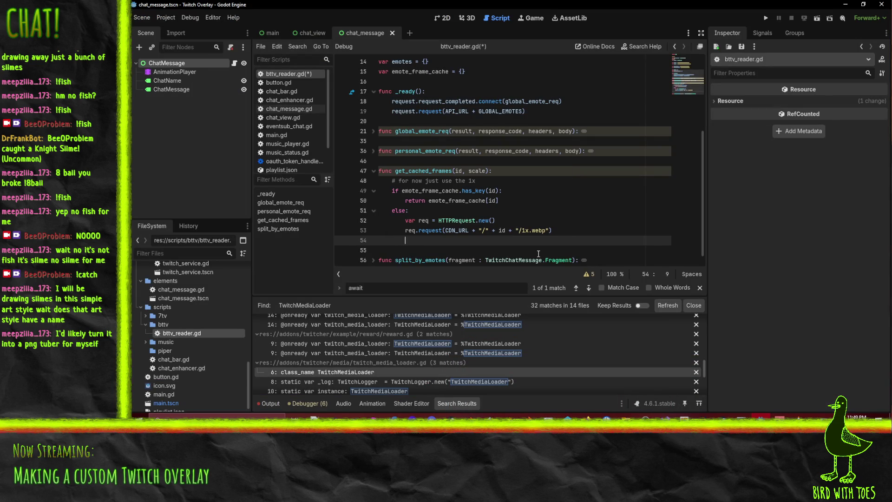
text(var c)
text(dn_response = req.)
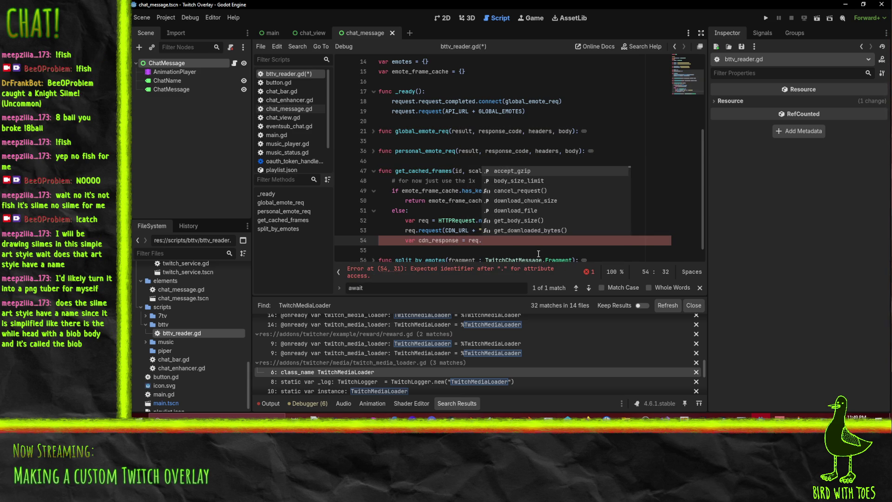
text(request_c)
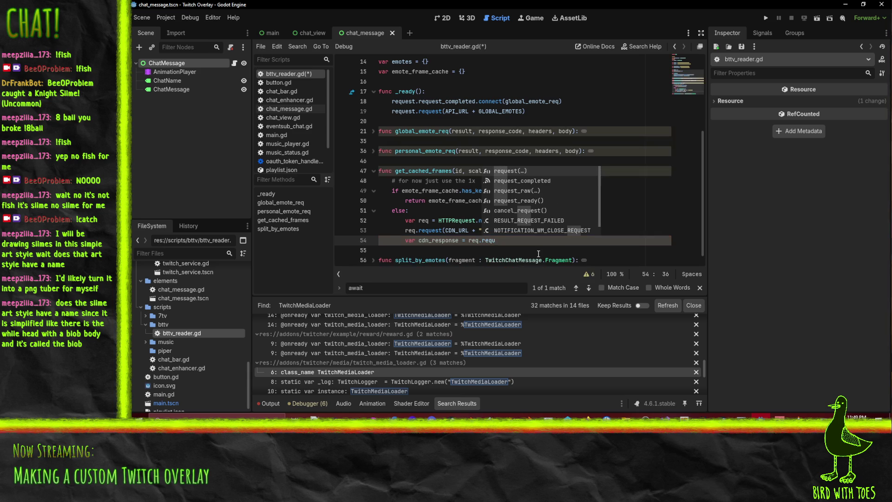
key(Return)
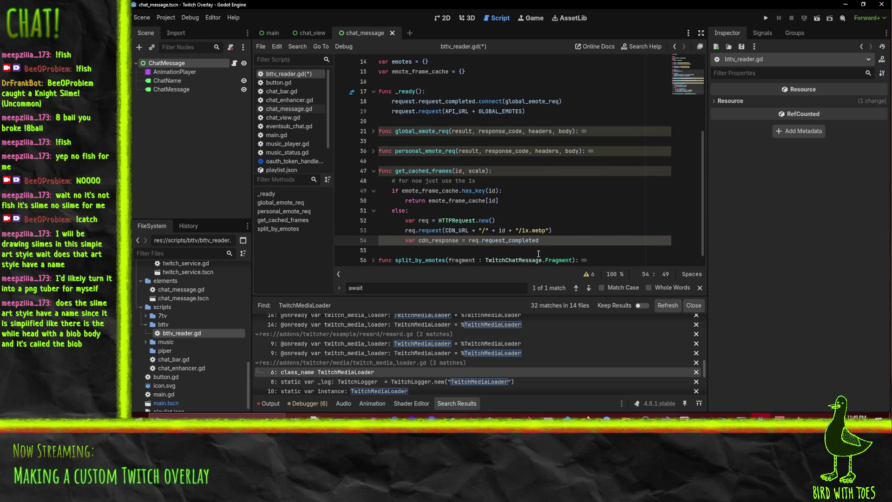
key(Return)
text(await cdn_)
key(BackSpace)
key(BackSpace)
text(response)
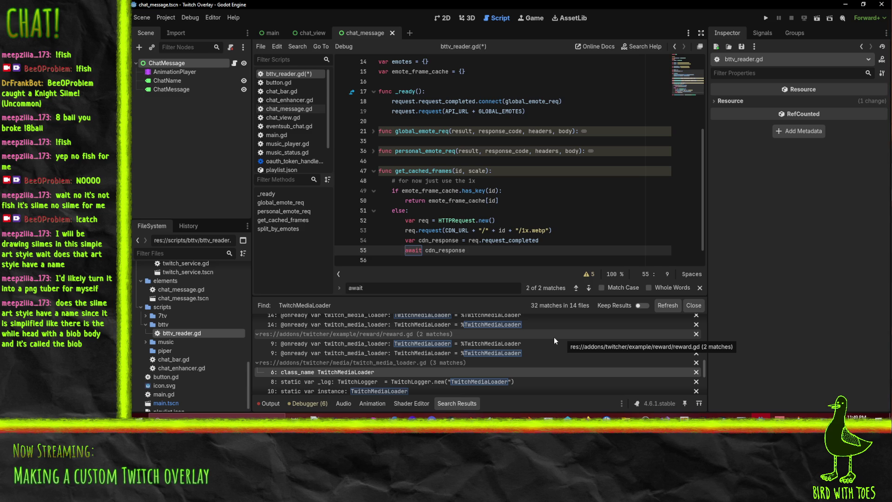
click(587, 417)
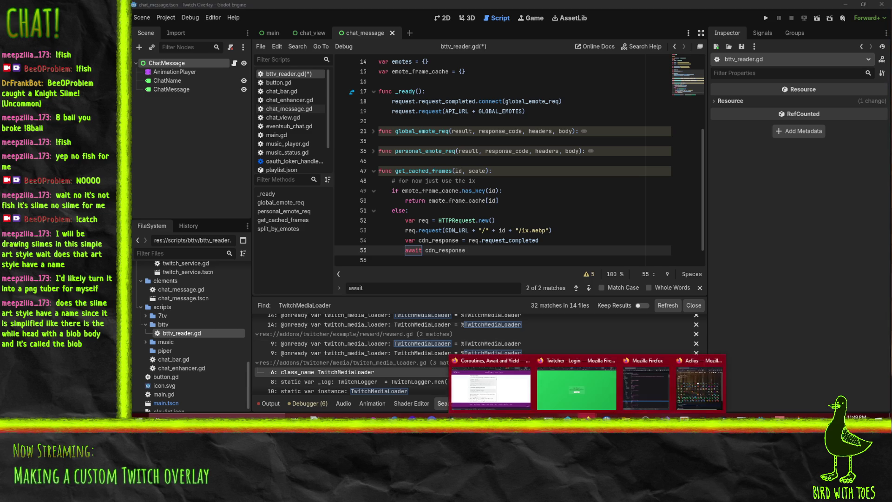
Step: In the gdscript.com coroutines article, follow the Await Documentation link to the Godot 4.0 reference
mouse_move(474, 390)
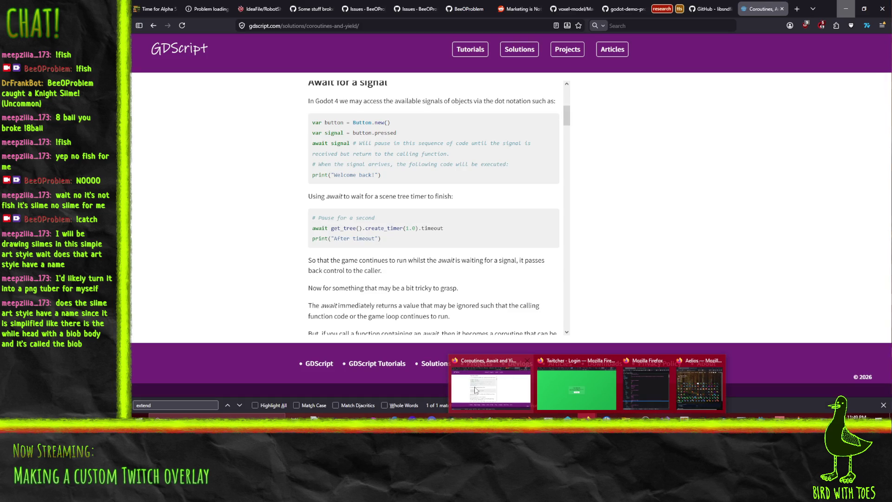
click(476, 389)
scroll(412, 246, down, 5)
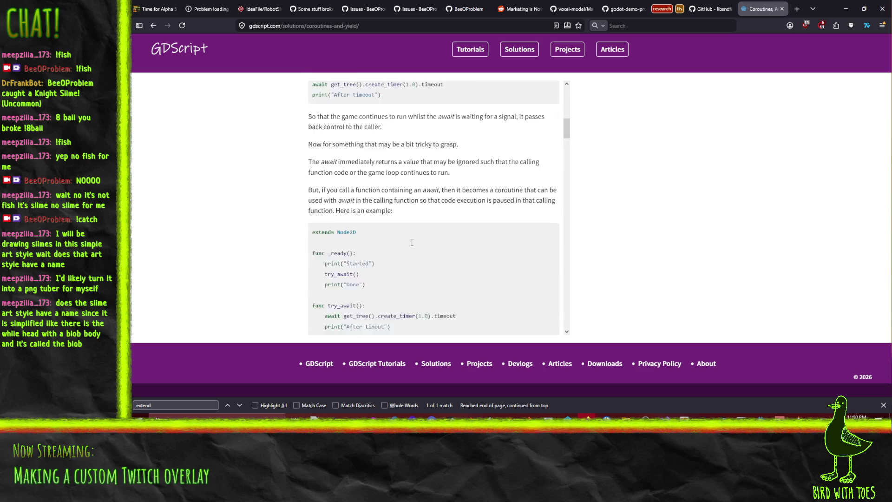
scroll(453, 197, down, 4)
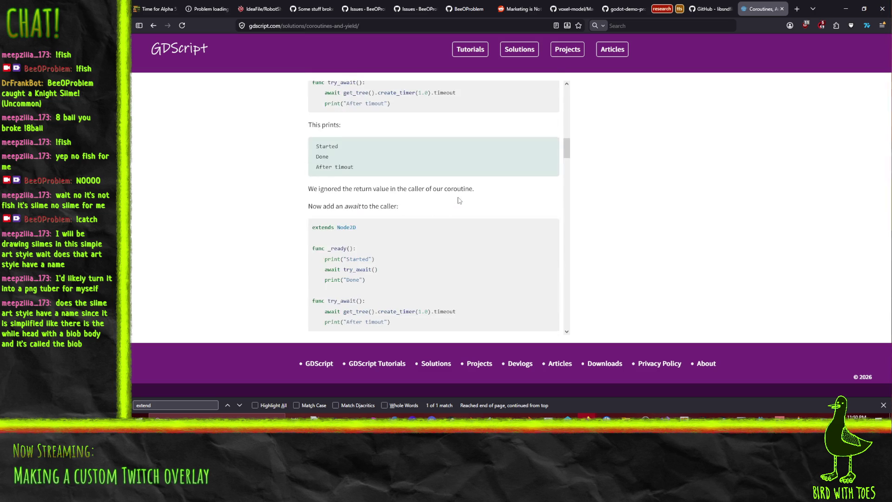
scroll(460, 206, down, 3)
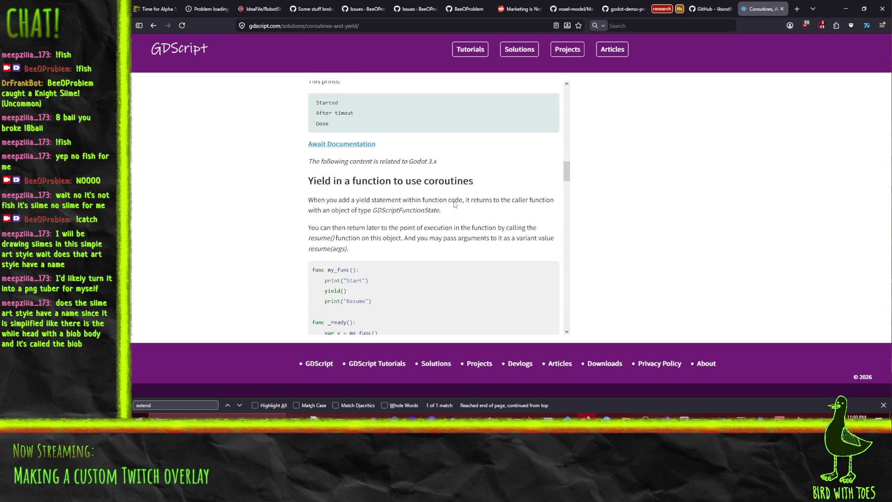
click(351, 145)
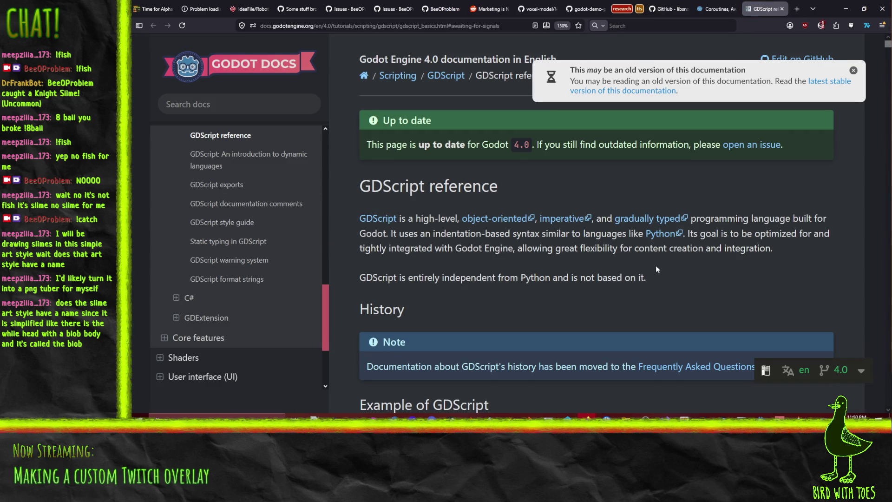
Step: Switch to the stable 4.6 GDScript reference and read its 'Awaiting signals or coroutines' section
click(840, 86)
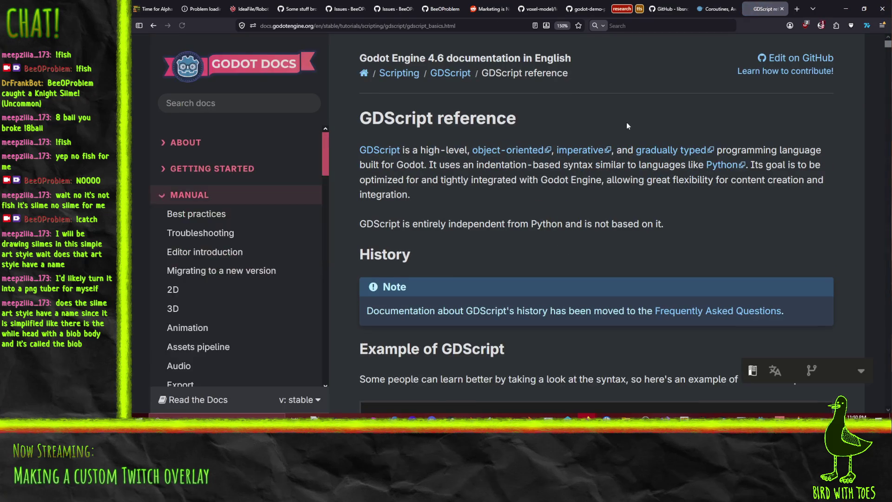
key(ctrl+f)
text(await)
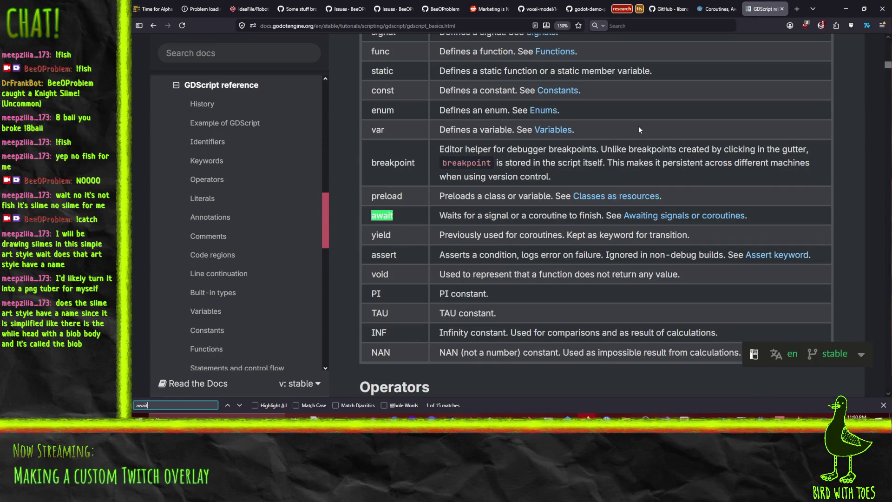
click(700, 216)
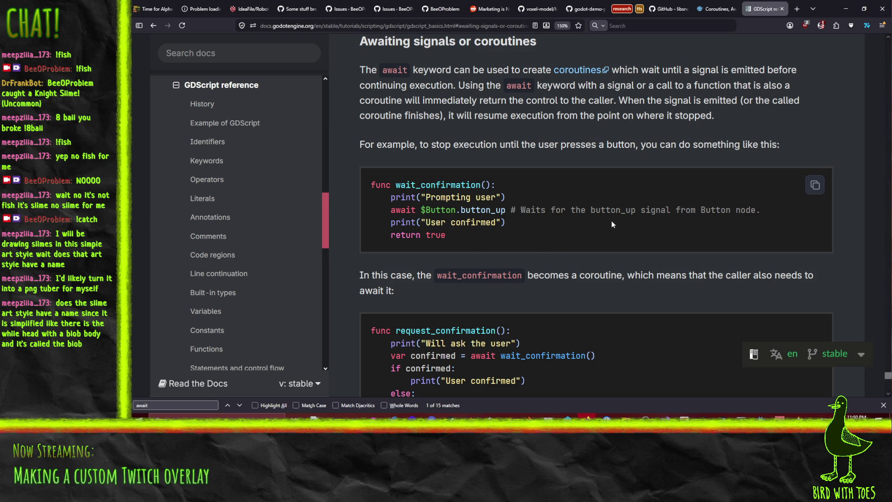
scroll(612, 219, down, 4)
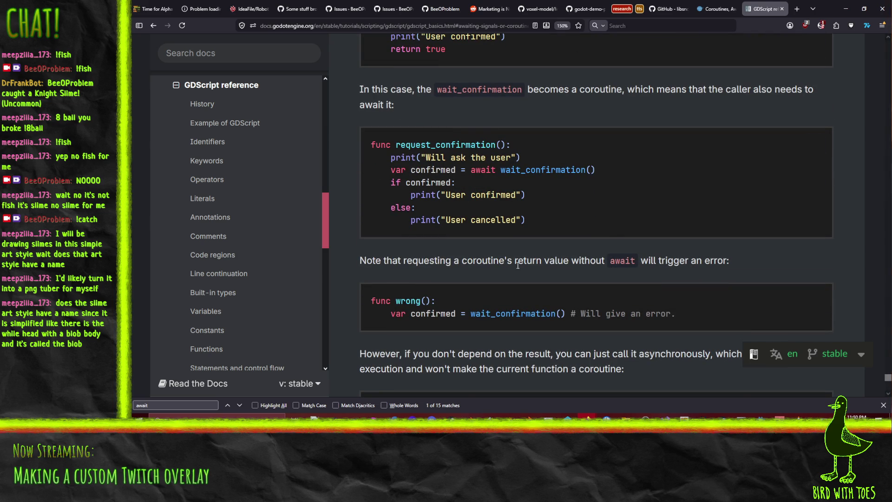
scroll(517, 265, down, 5)
scroll(510, 227, down, 4)
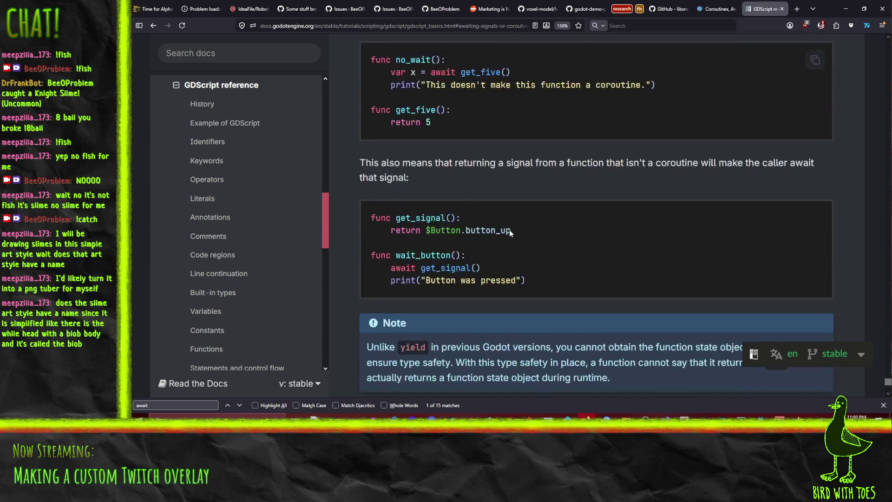
scroll(510, 233, up, 5)
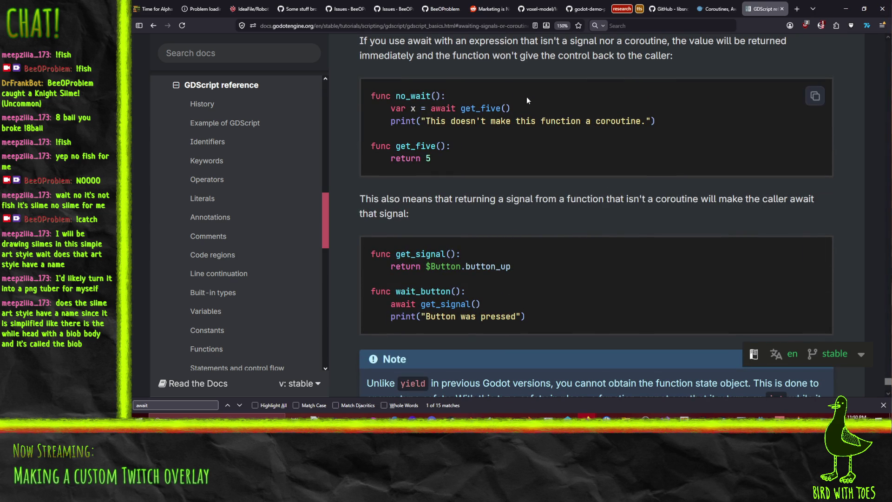
scroll(534, 104, down, 5)
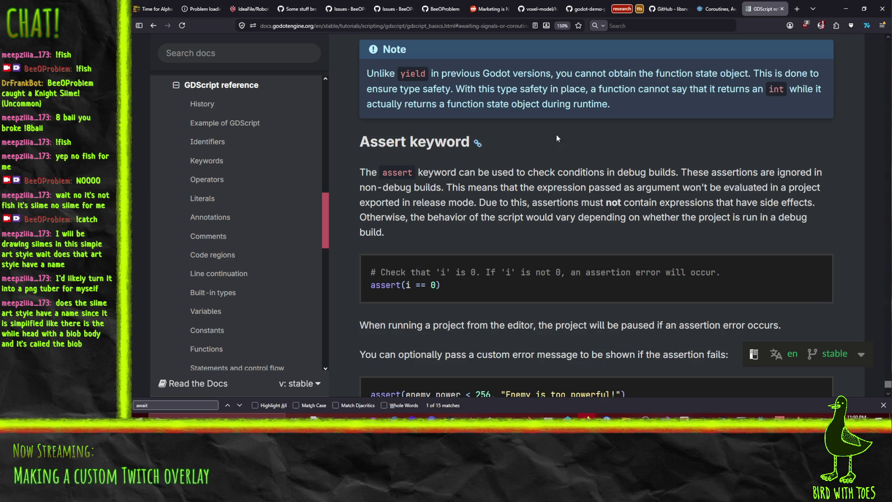
scroll(562, 135, down, 5)
scroll(604, 179, up, 8)
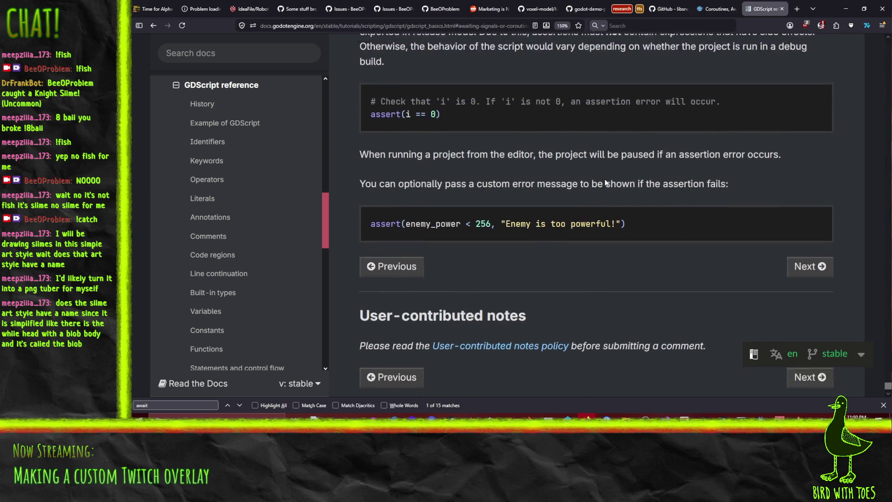
scroll(617, 185, down, 4)
scroll(617, 185, down, 2)
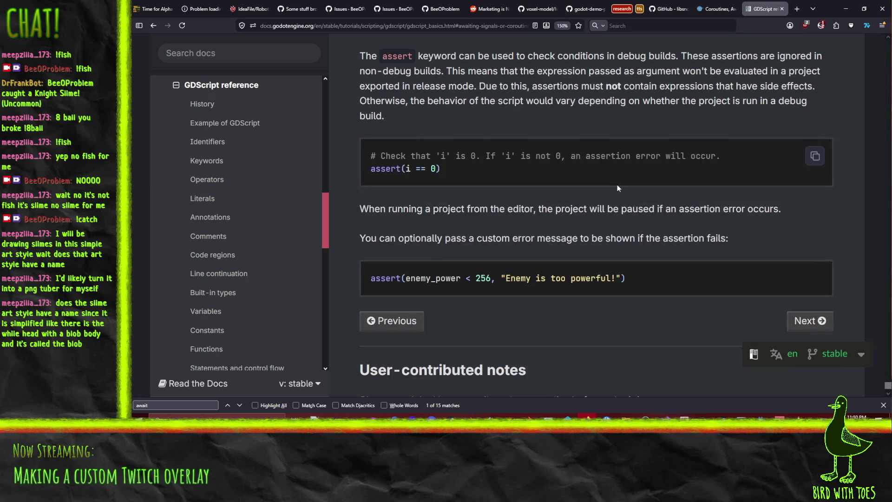
scroll(616, 185, up, 5)
Step: Search the page for 'multiple', revisit the awaiting section, then open Wikipedia's Coroutine article
key(ctrl+f)
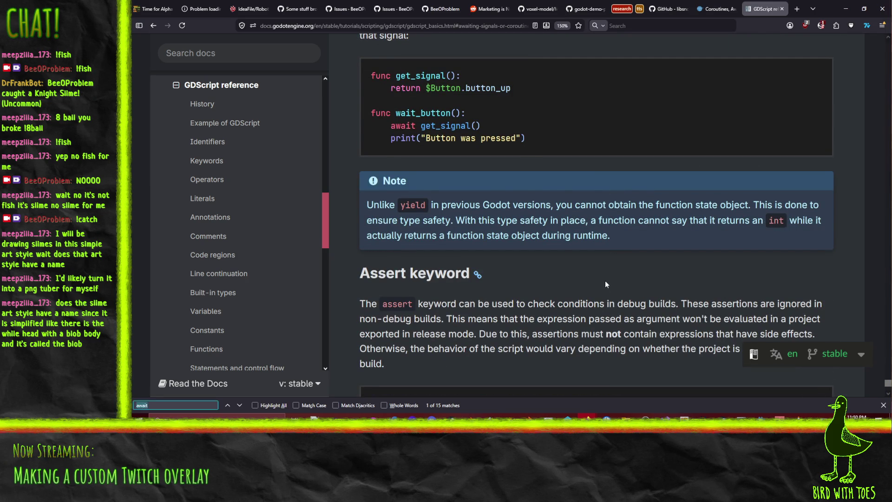
text(multiple)
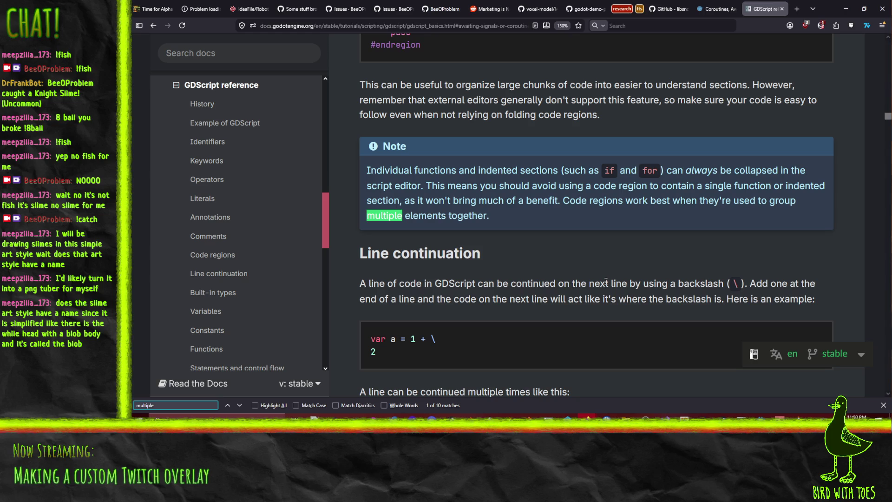
scroll(576, 238, up, 2)
scroll(576, 238, down, 3)
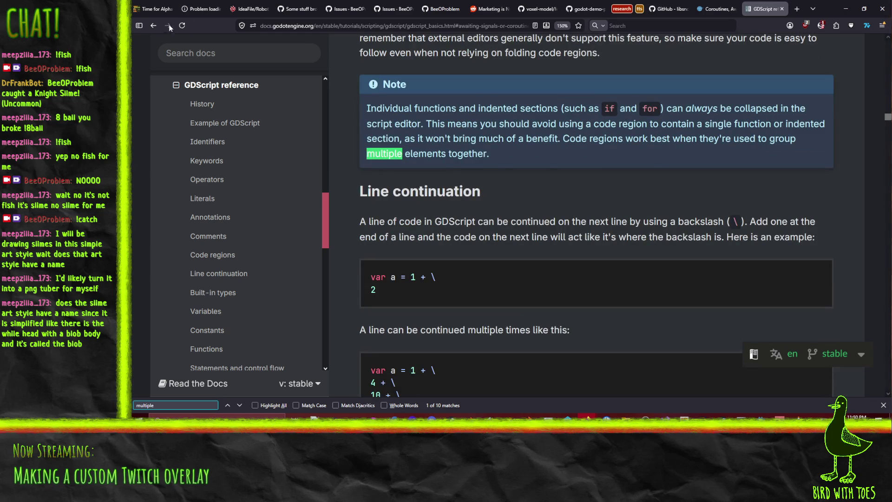
click(153, 26)
scroll(483, 253, up, 5)
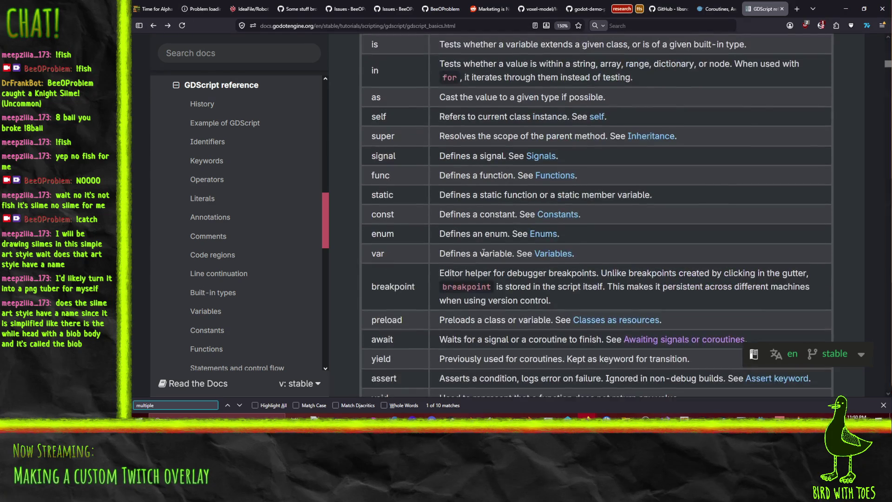
scroll(526, 237, down, 5)
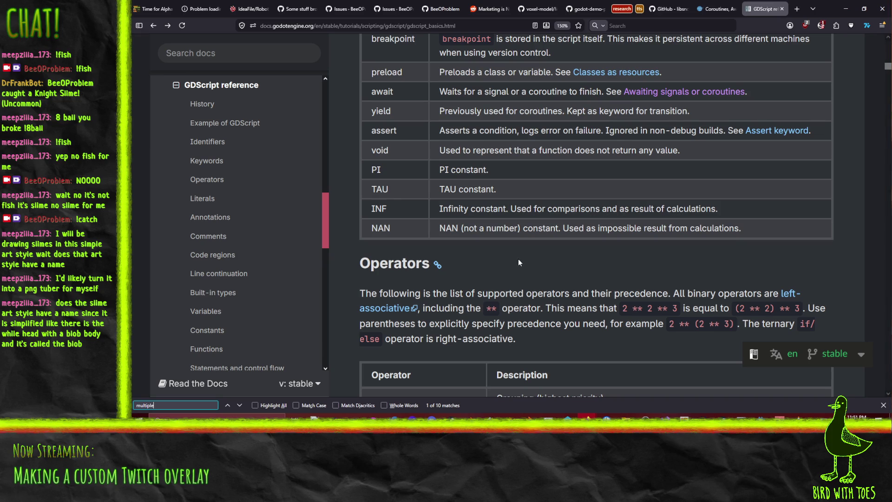
scroll(519, 260, up, 2)
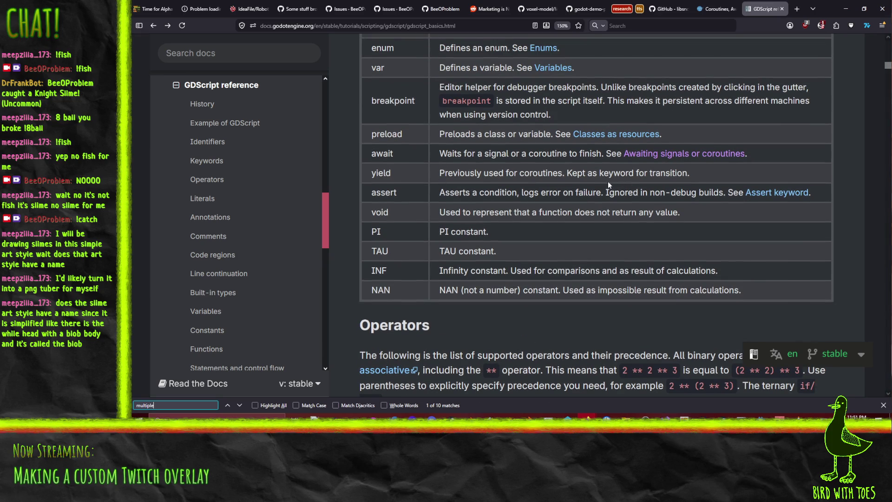
click(642, 158)
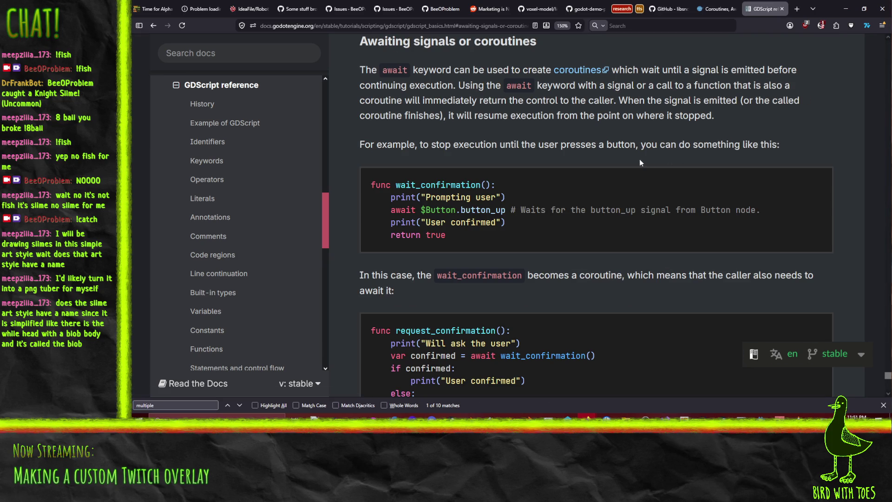
click(578, 71)
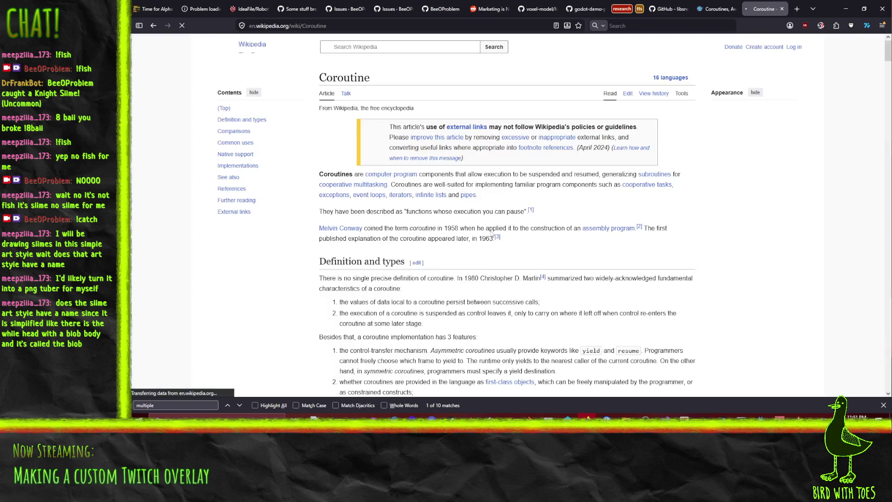
Step: Close the Wikipedia and gdscript.com tabs, minimize Firefox, and return to line 55's await
click(781, 9)
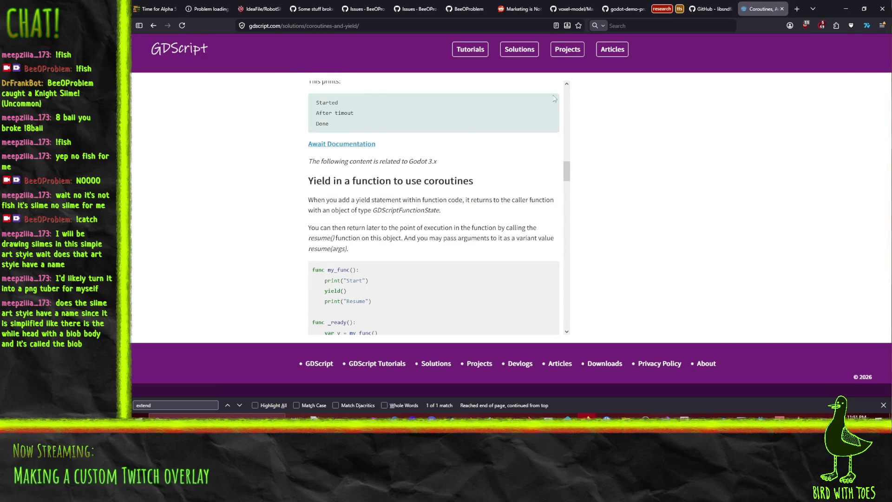
click(782, 9)
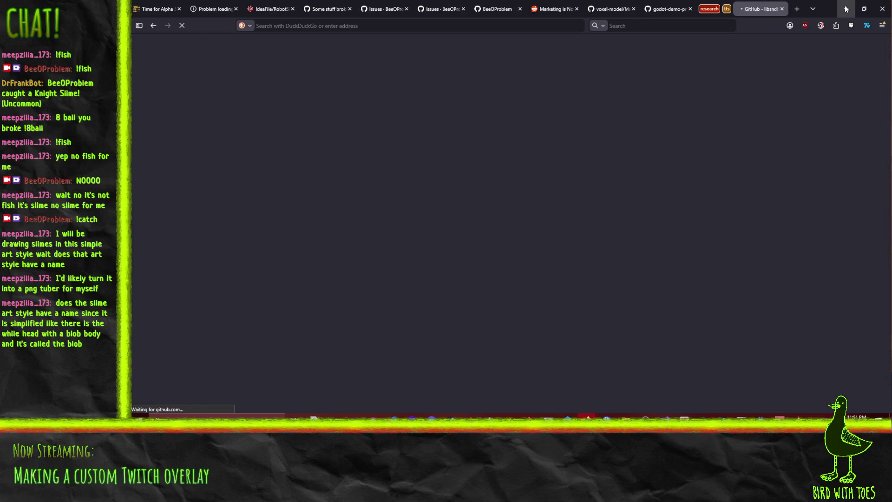
click(845, 9)
click(474, 249)
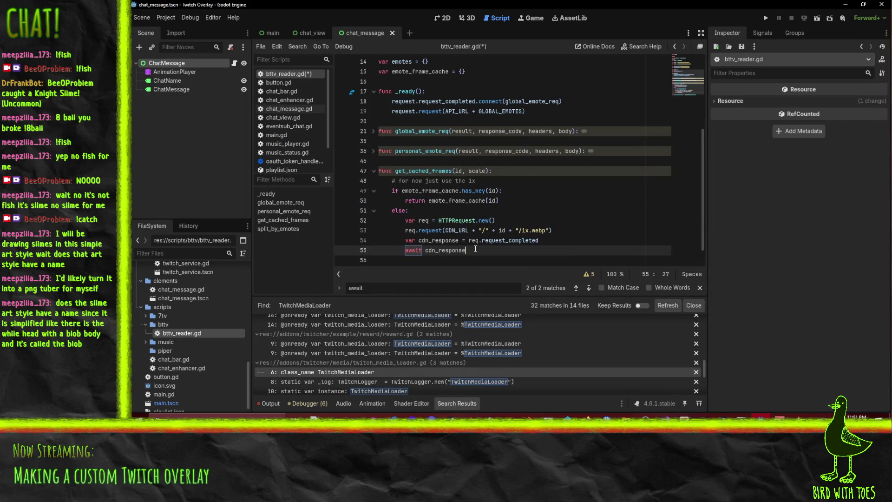
Step: Add the placeholder line var a = "a" after the awaited response on line 55
scroll(525, 255, down, 1)
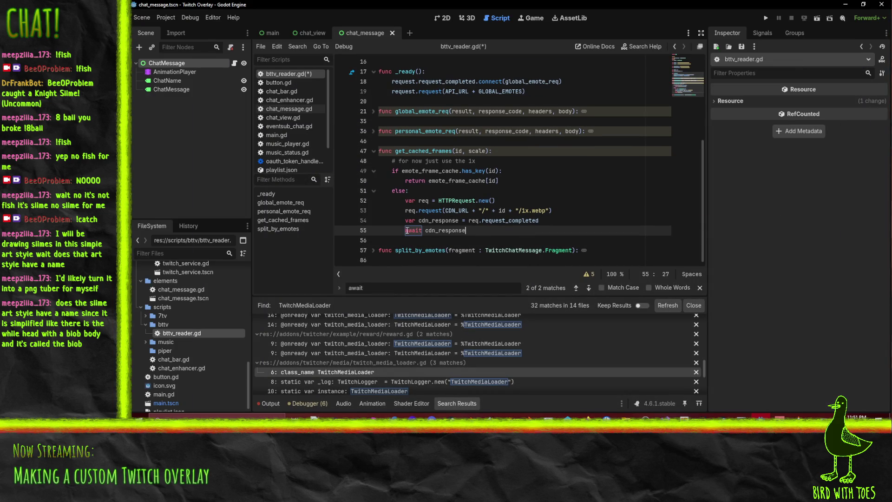
text(var response =)
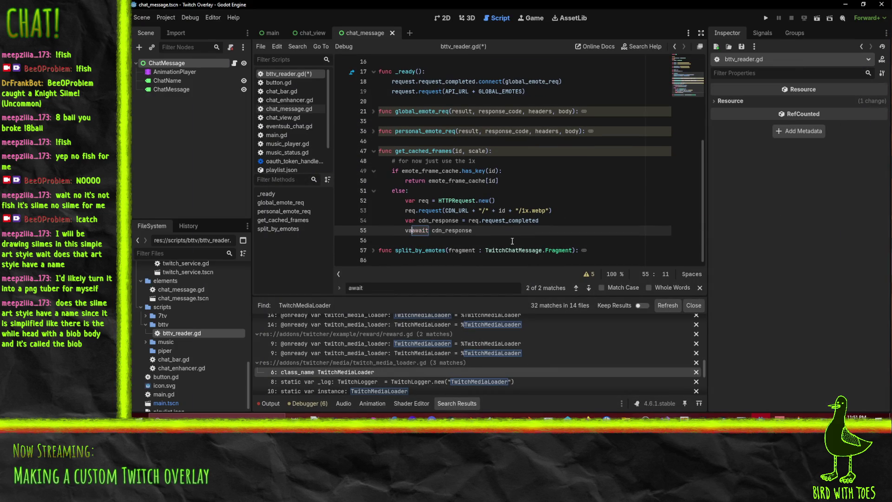
key(End)
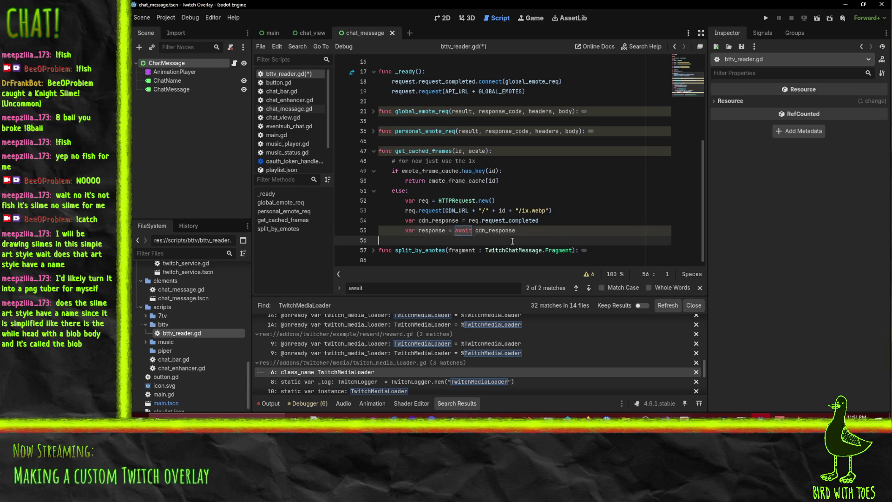
key(Return)
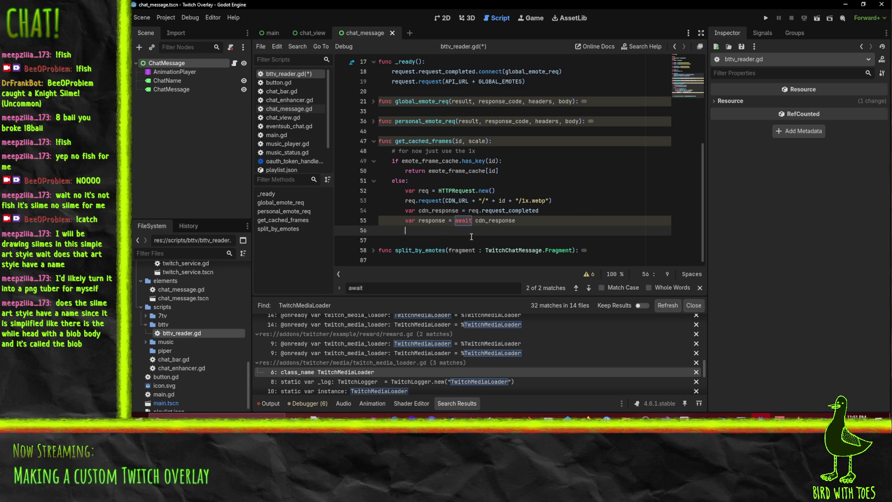
text(print response)
text(())
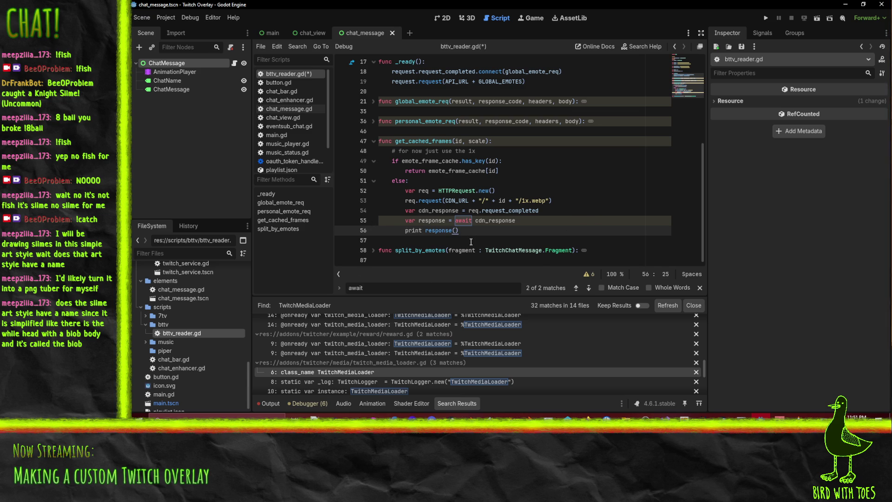
key(BackSpace)
key(BackSpace)
key(ctrl+Left)
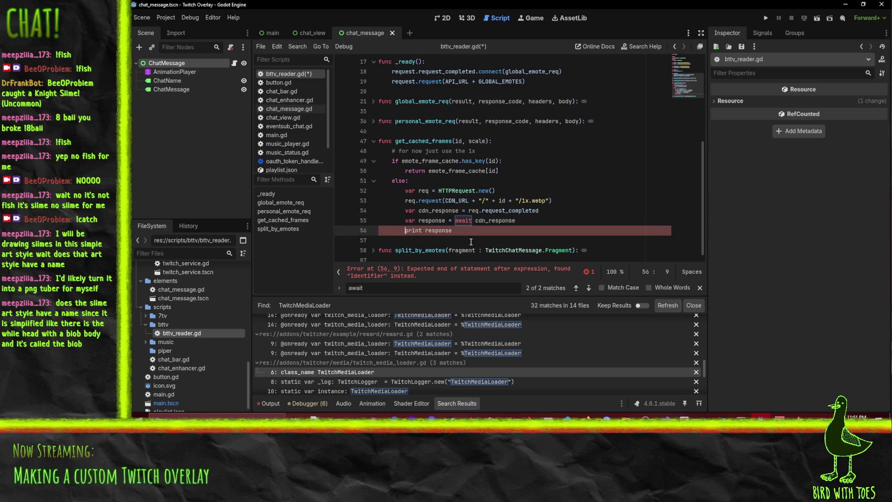
key(End)
key(shift+Home)
key(BackSpace)
key(BackSpace)
key(BackSpace)
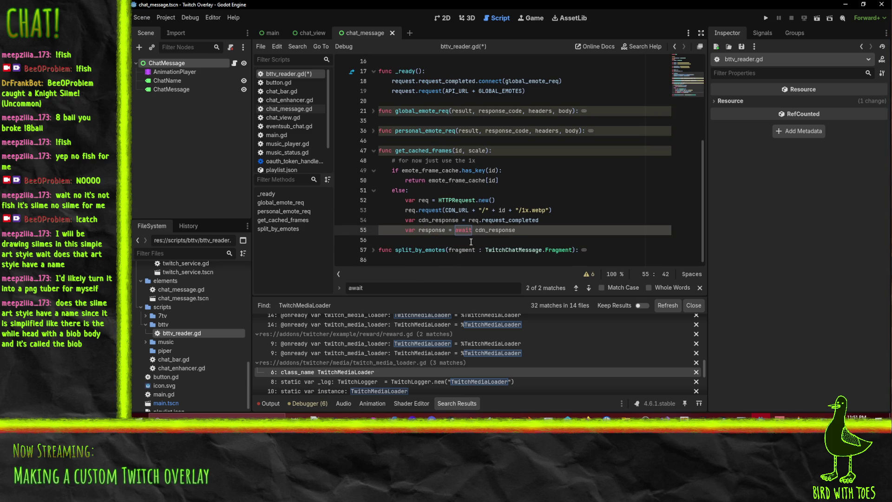
key(Return)
text(var a = "a)
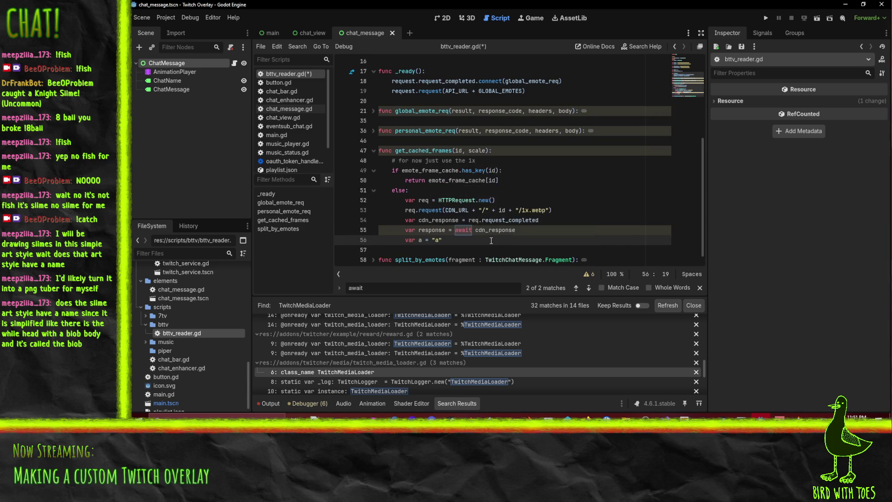
Step: Set a breakpoint on line 56, save the script, and run the overlay project
click(342, 240)
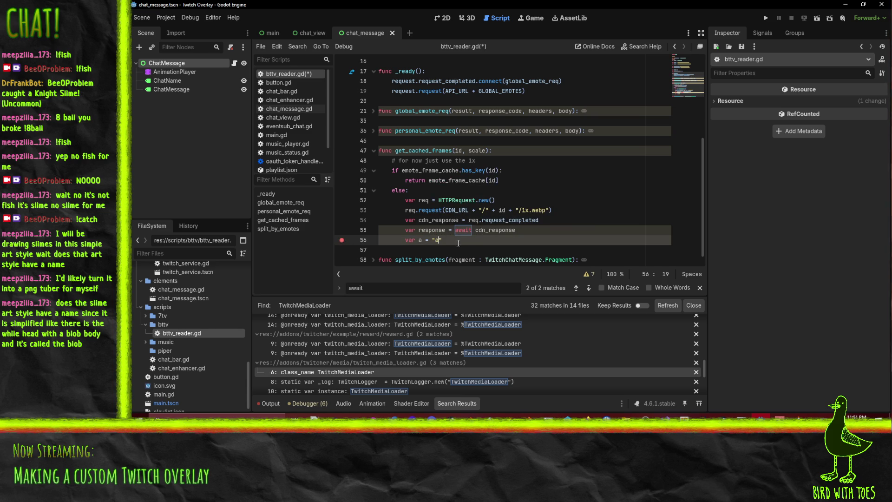
key(Down)
key(ctrl+s)
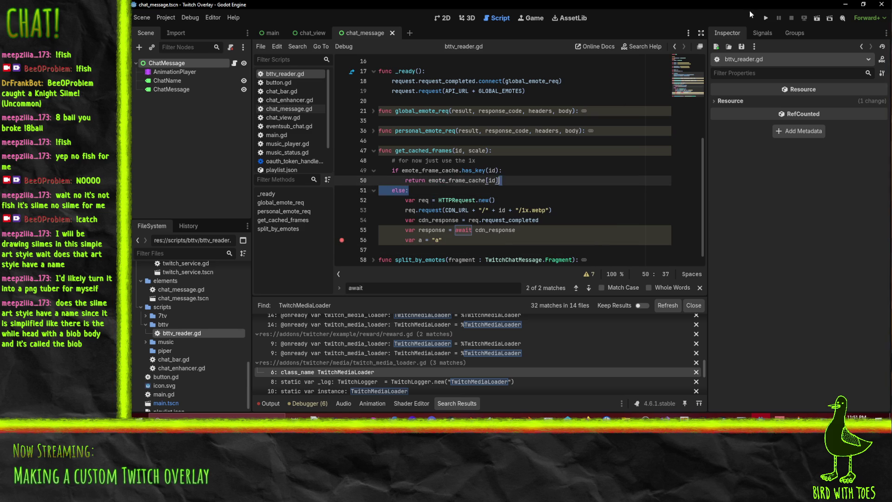
click(765, 18)
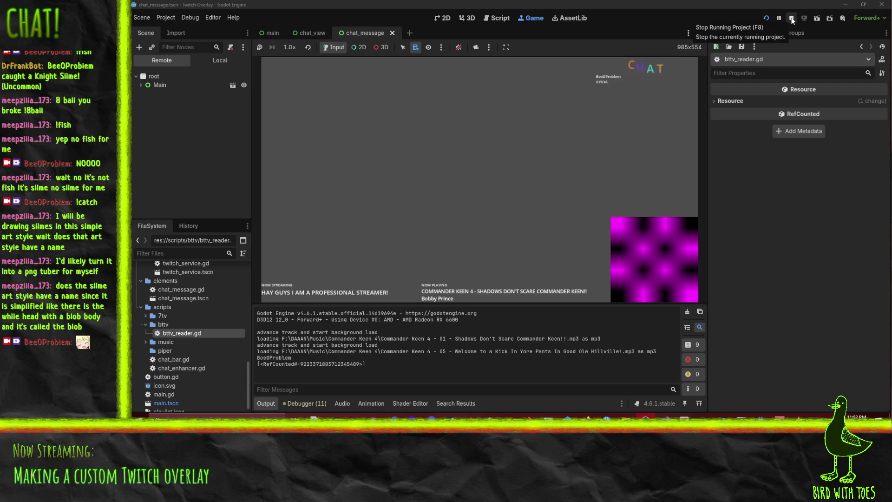
Step: Stop the running overlay, breakpoint the cache check on line 49, and select get_cached_frames
click(792, 20)
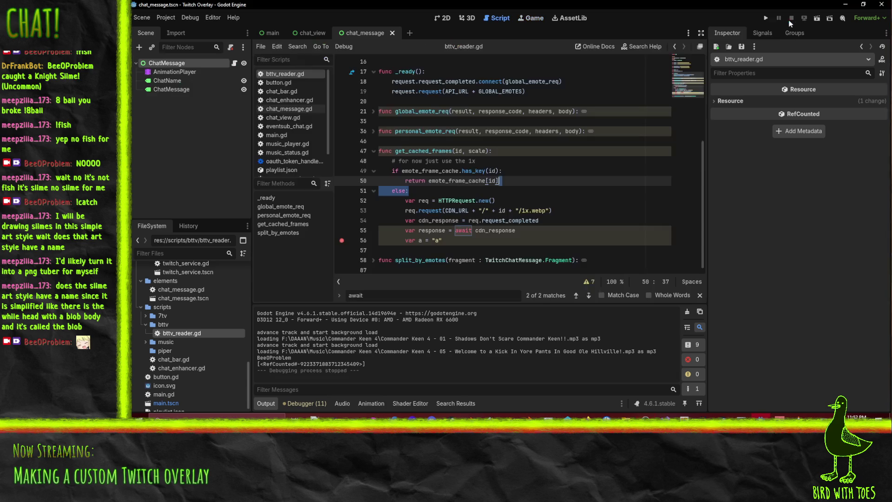
key(Down)
key(Down)
key(Down)
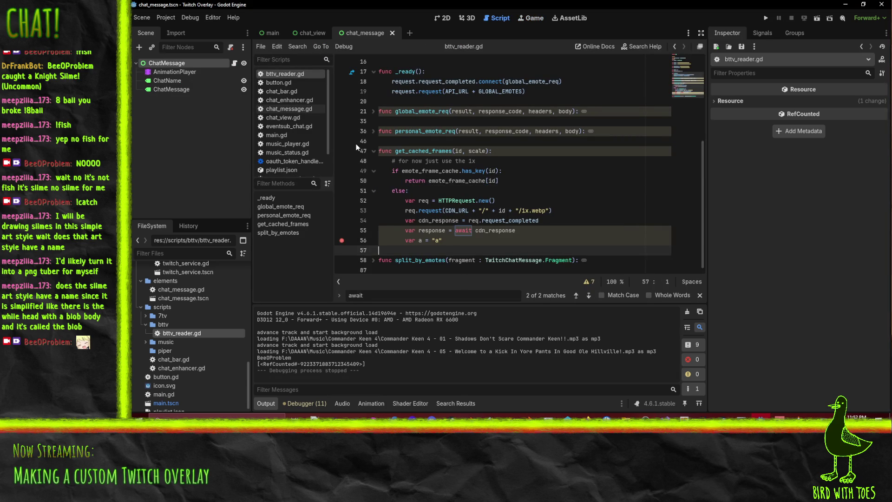
click(344, 171)
double_click(407, 151)
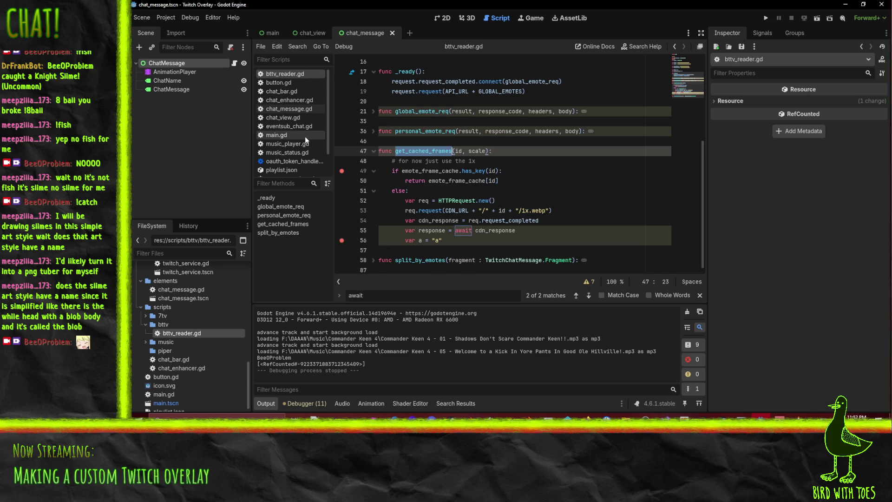
Step: Switch from chat_bar.gd to chat_message.gd, placing the caret at the end of the fragments print line
click(275, 94)
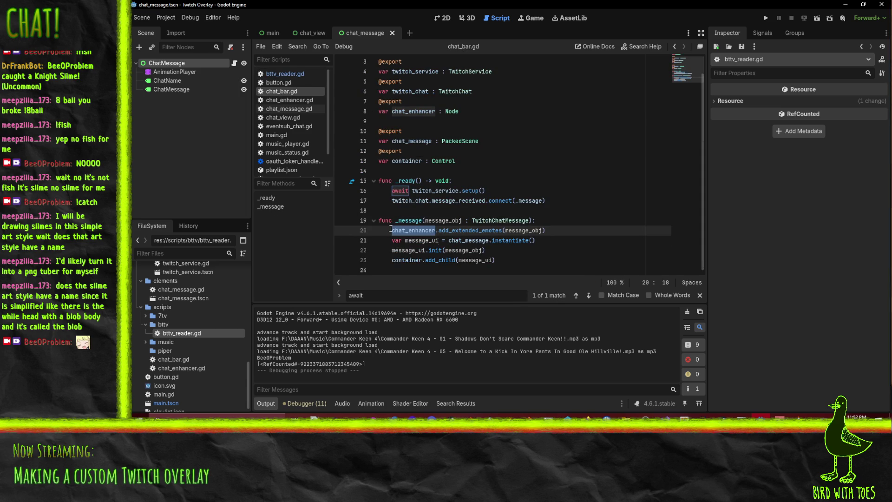
click(286, 112)
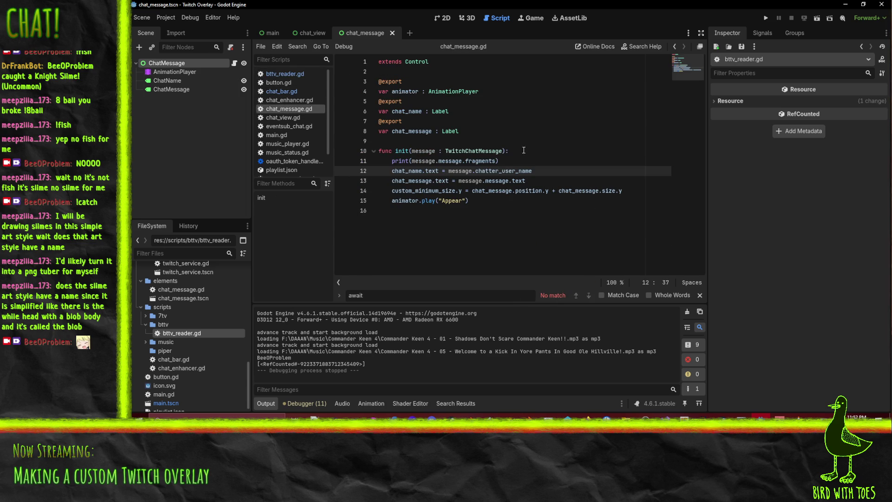
click(533, 163)
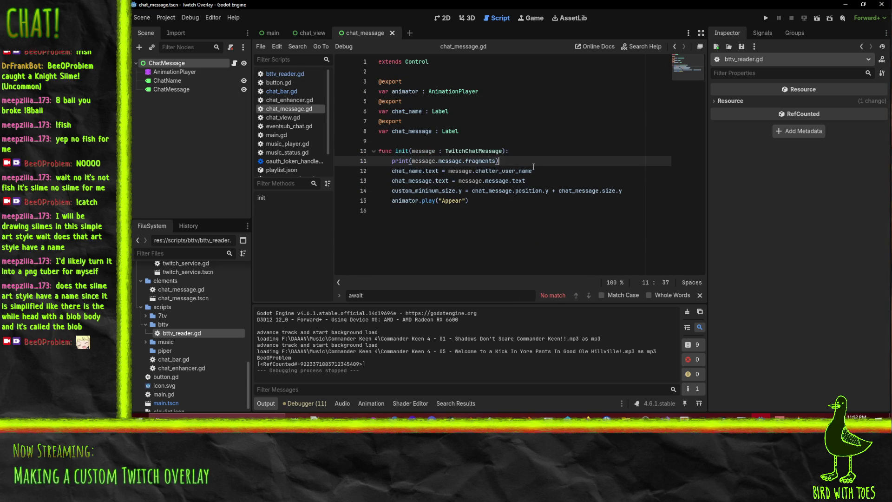
Step: Replace the fragments print line with a for fragment loop over message.fragments
key(shift+Home)
key(BackSpace)
text(for fragment in cha)
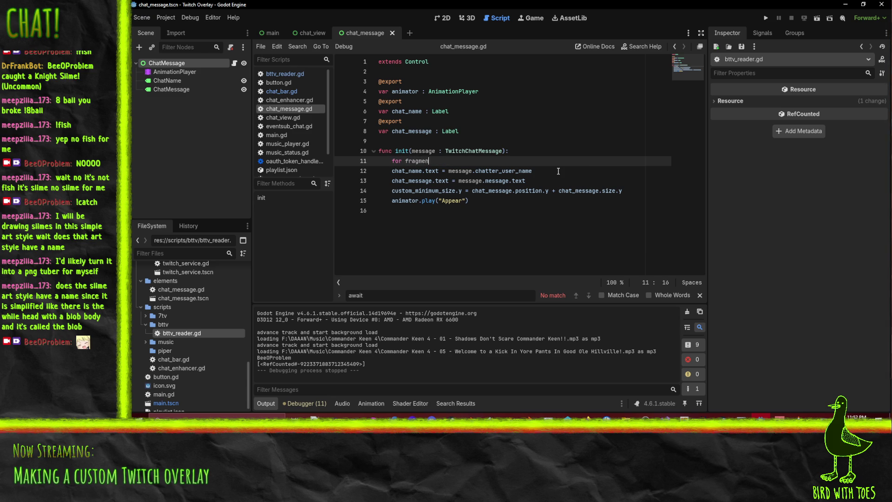
text(t)
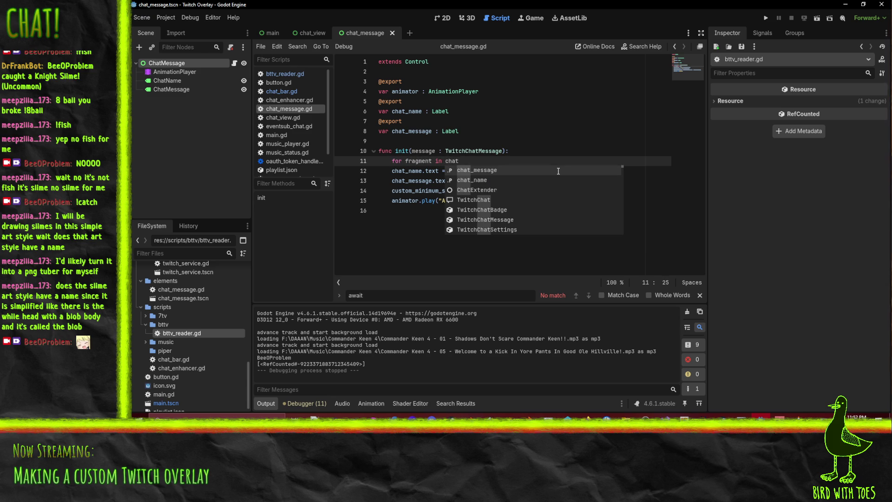
key(Return)
text(.)
key(BackSpace)
key(BackSpace)
key(BackSpace)
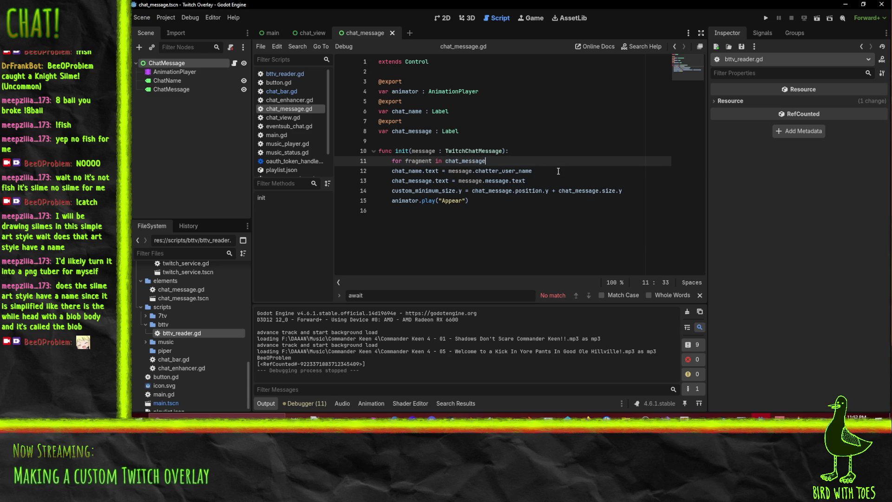
text(message.fragment)
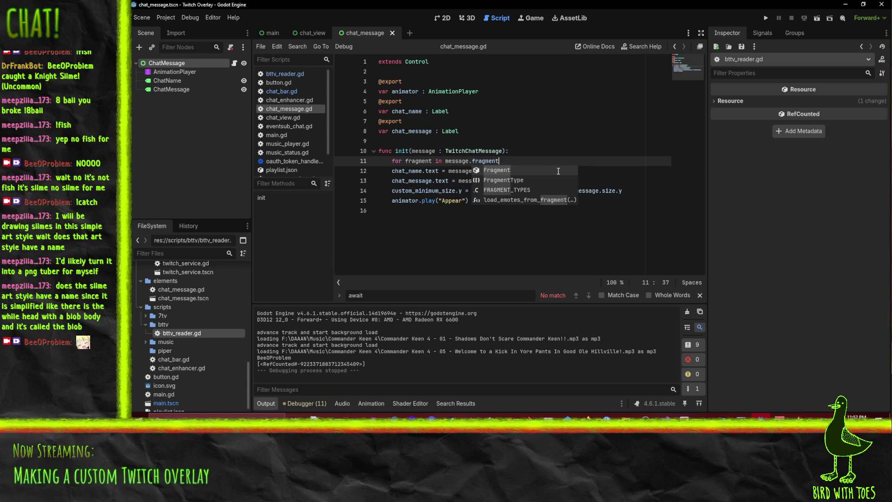
text(s:)
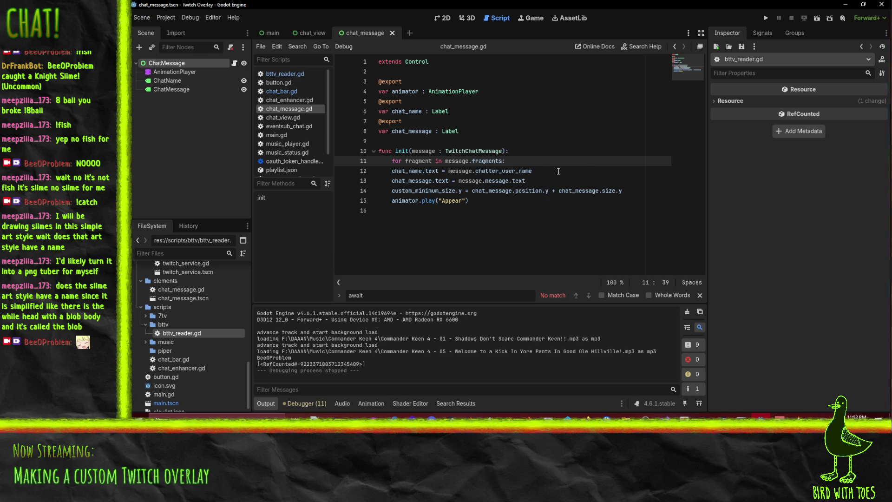
key(Return)
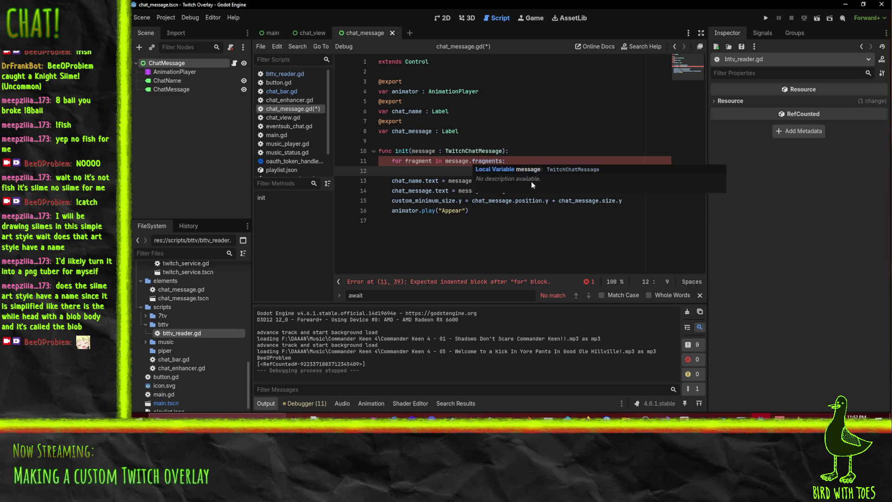
Step: Fix the loop's message.fragments reference and give the loop a pass body
click(470, 161)
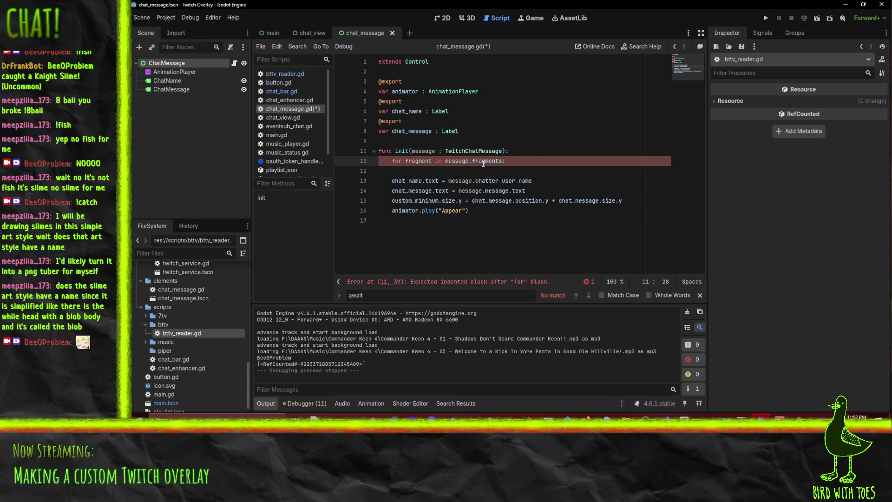
text(.message)
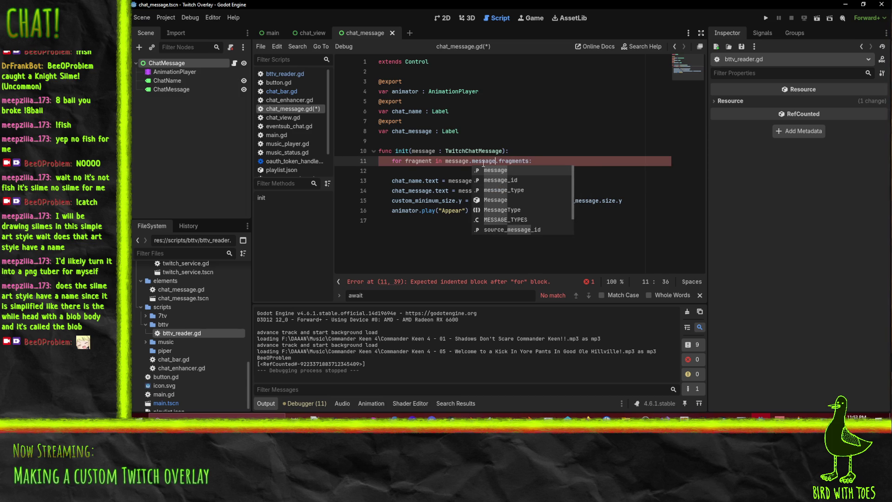
click(414, 172)
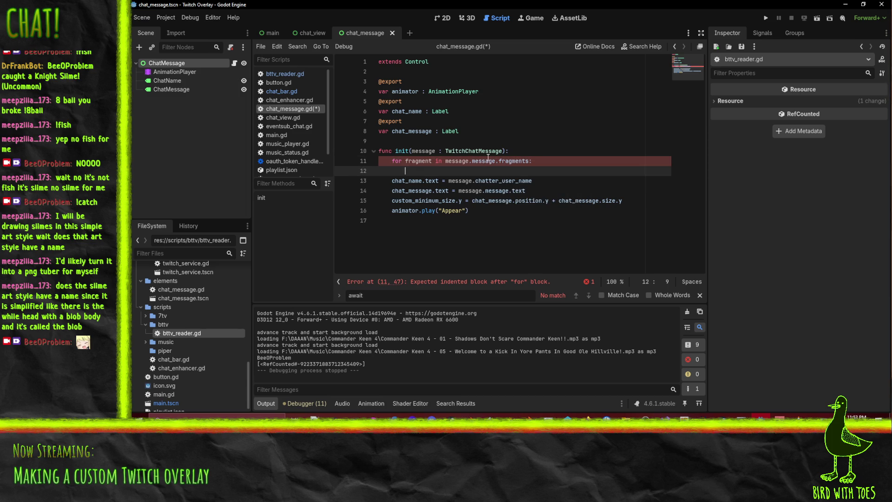
double_click(487, 160)
key(BackSpace)
key(BackSpace)
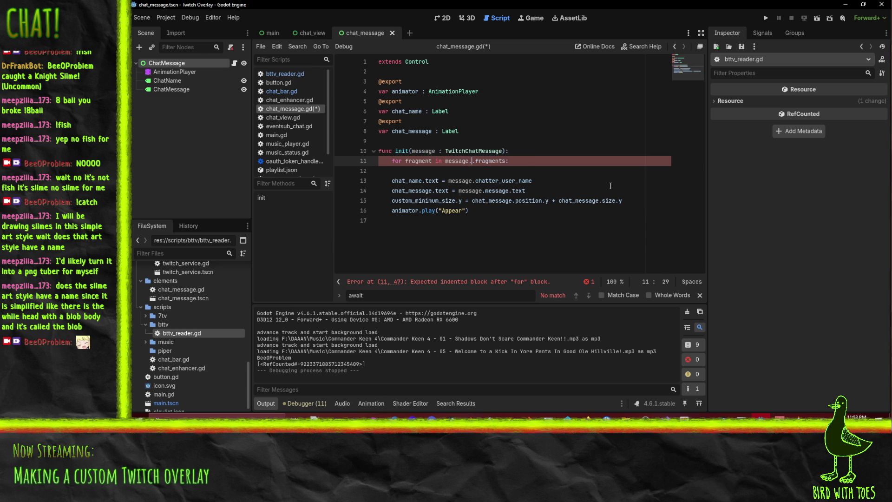
key(Down)
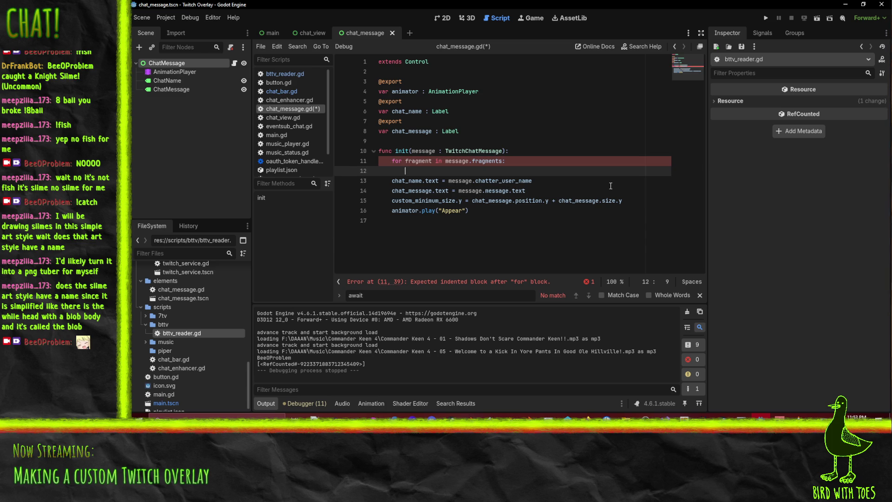
text(pass)
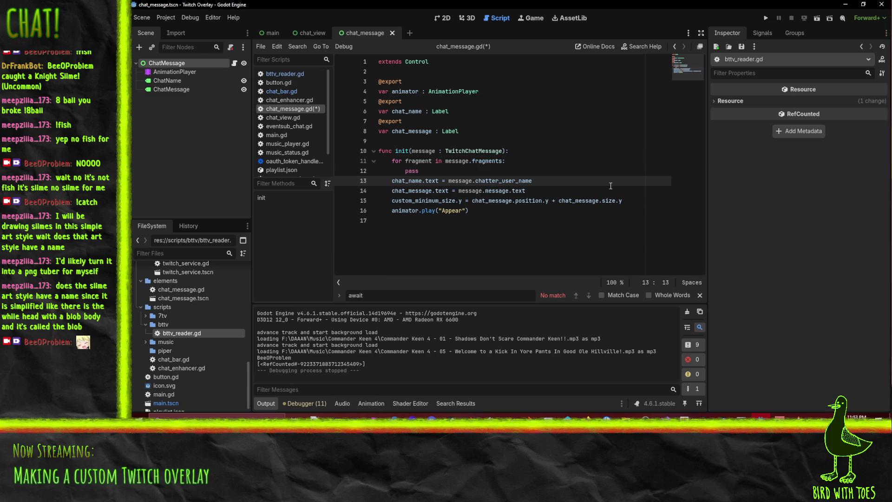
Step: Replace pass with an if fragment.type == TwitchChatMessage. check, browsing FRAGMENT_TYPES completions
key(shift+Home)
text(if frag)
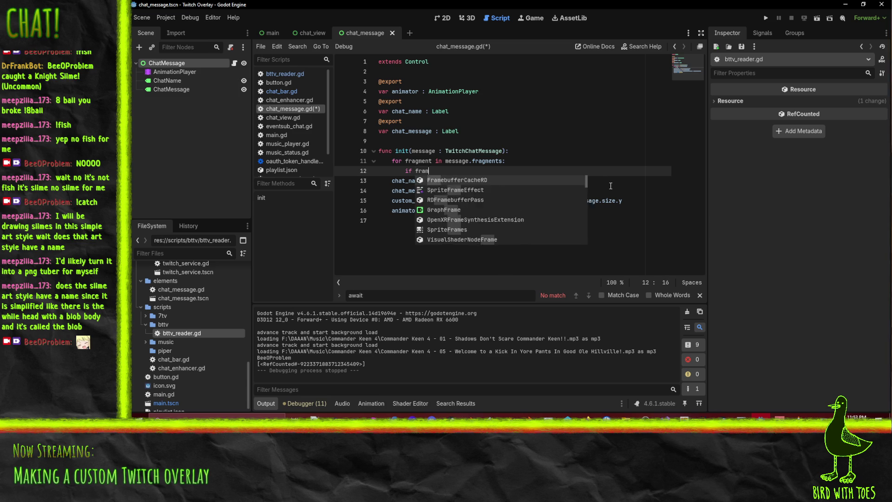
text(ment.type )
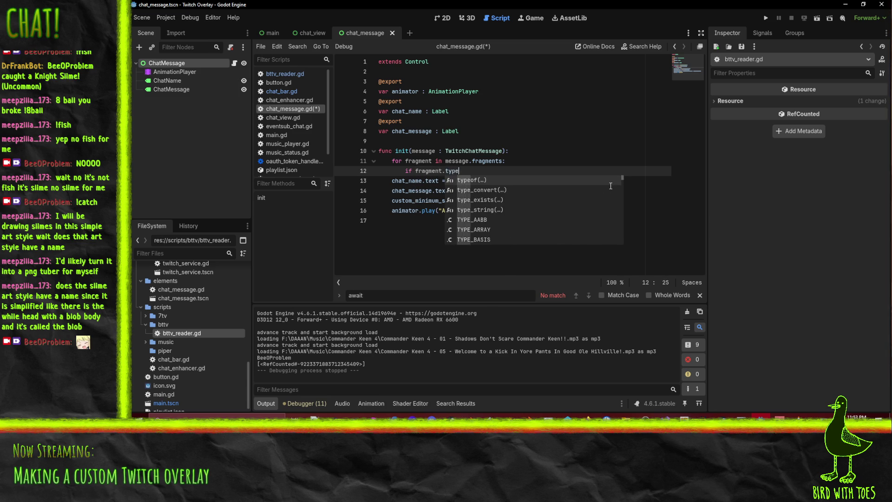
text(==)
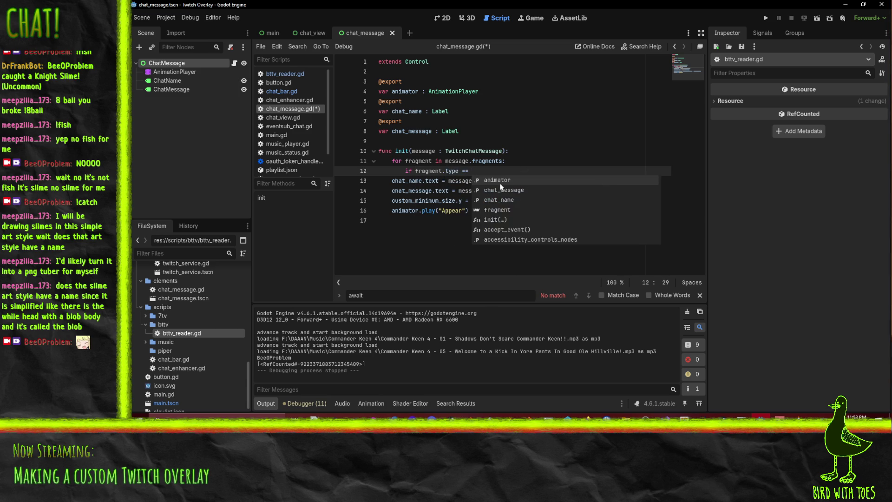
key(ctrl+Left)
key(ctrl+Left)
key(ctrl+Left)
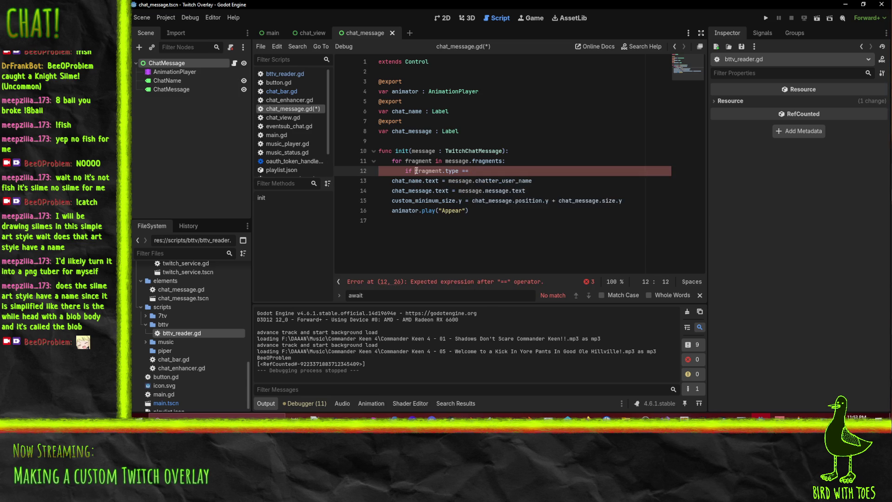
key(End)
text(TwitchChatMessage.)
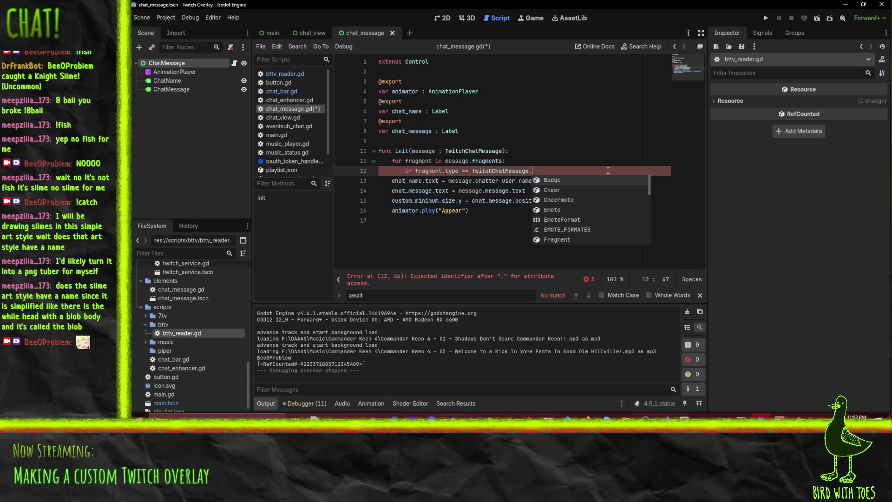
text(EMO)
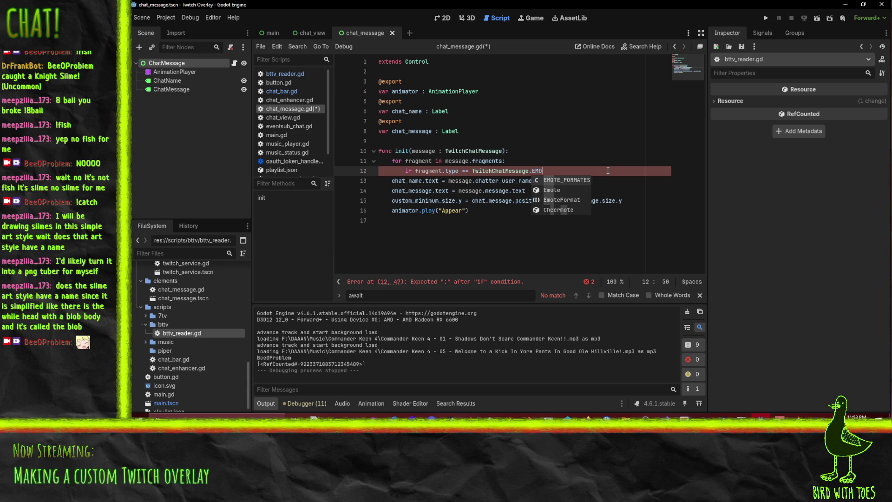
key(BackSpace)
key(BackSpace)
key(BackSpace)
text(FRAGMENT_TYPES)
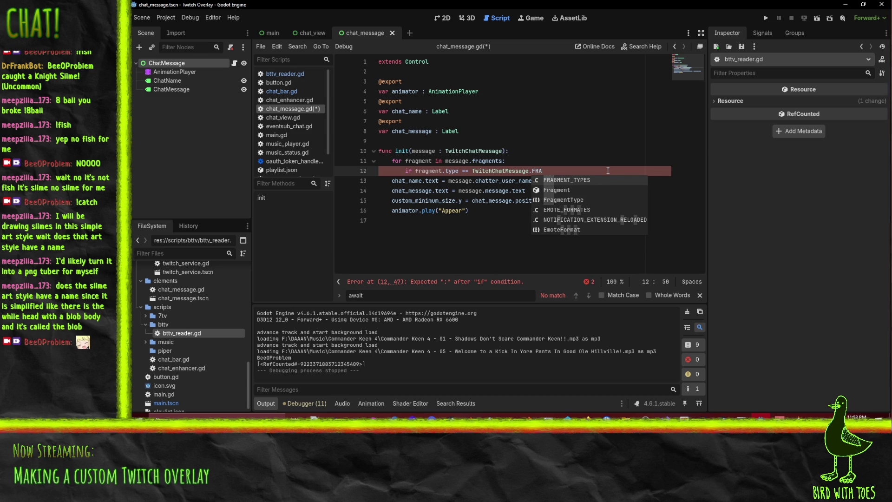
key(Return)
key(ctrl+z)
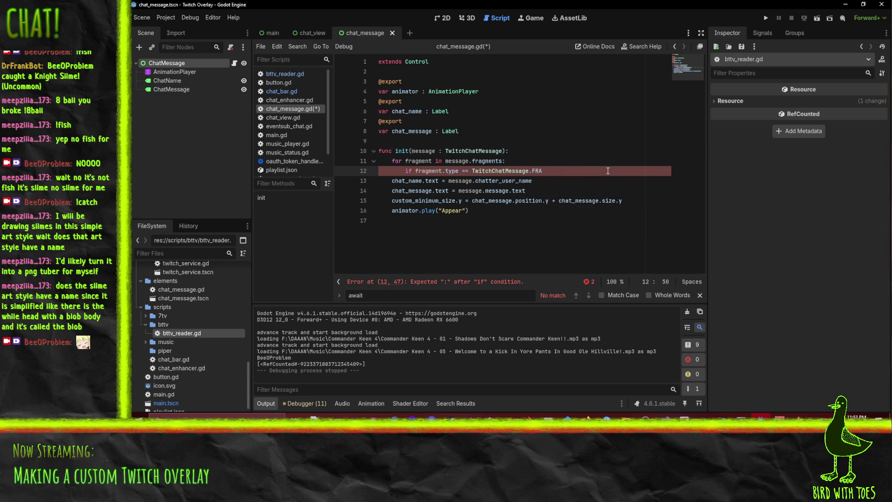
key(ctrl+space)
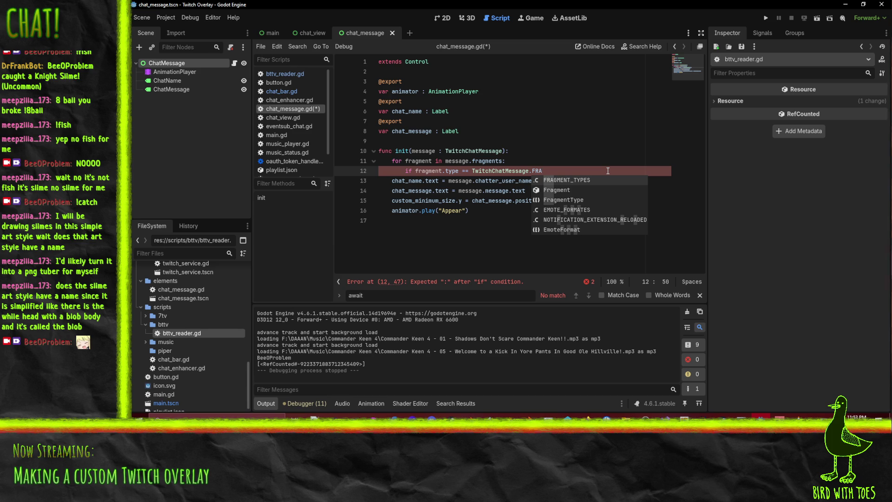
Step: Search all project files for uses of fragment.type
click(415, 171)
drag(415, 171, 461, 172)
key(ctrl+shift+f)
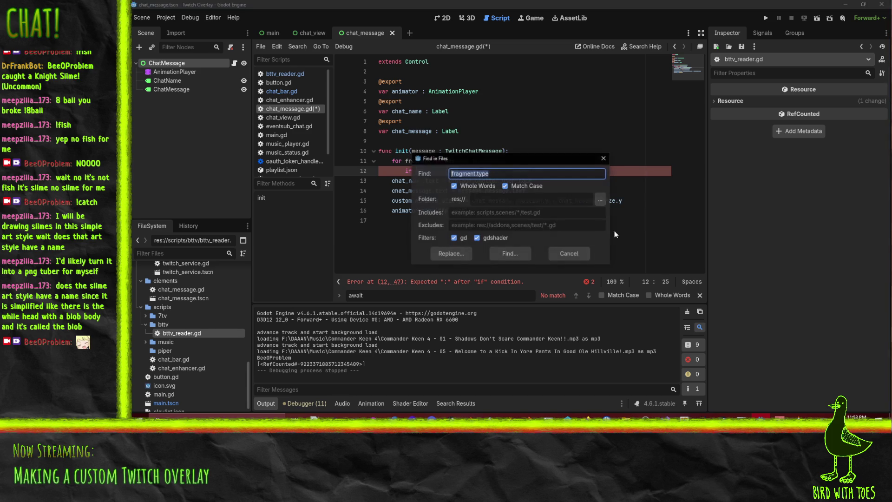
key(Return)
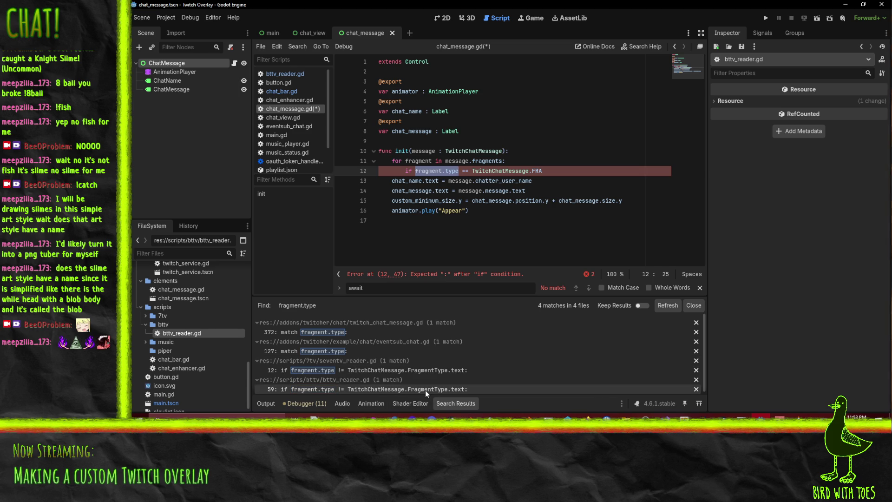
Step: Finish the check as FragmentType.emote: and start fragment.emote.get on the next line
click(537, 170)
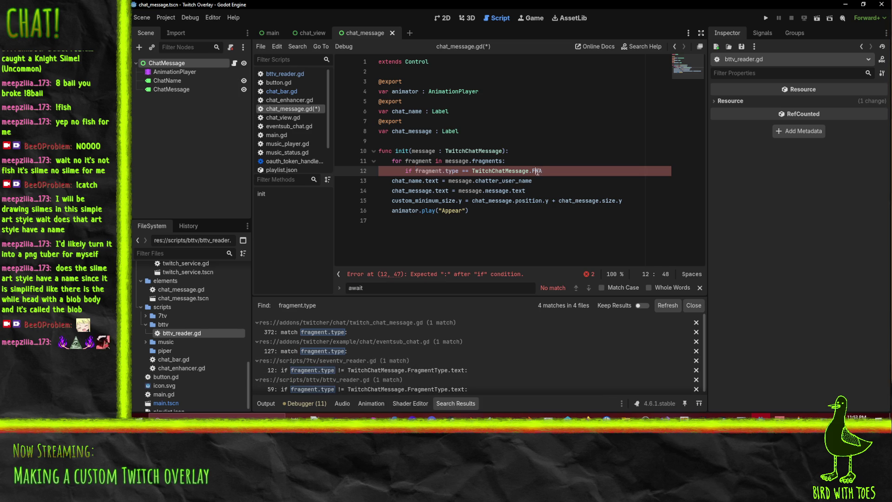
text(gmentType.)
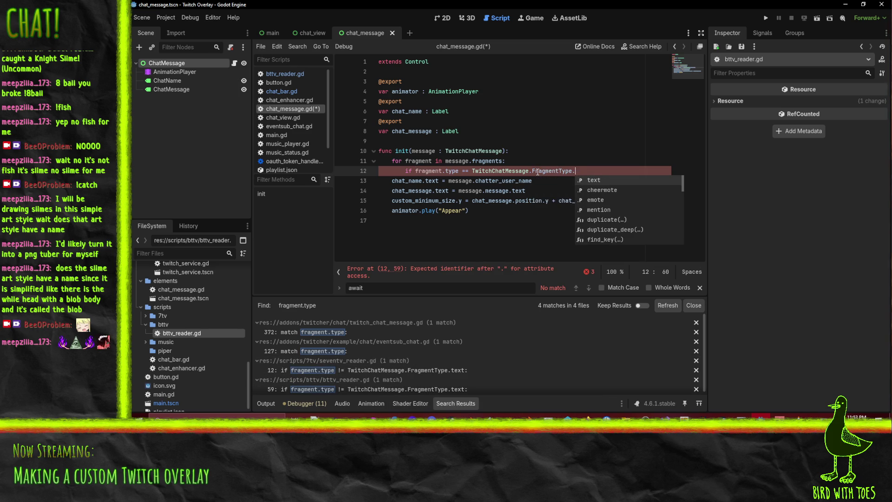
text(emote:)
key(Return)
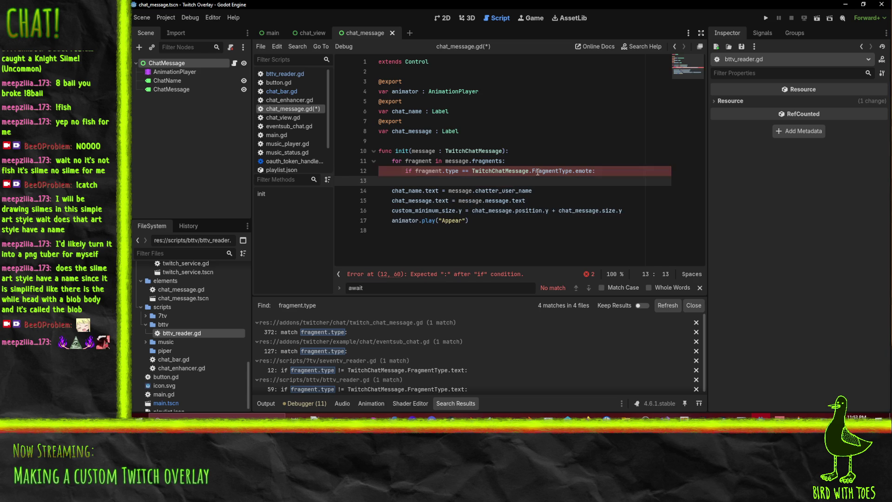
text(fragment.emote.get)
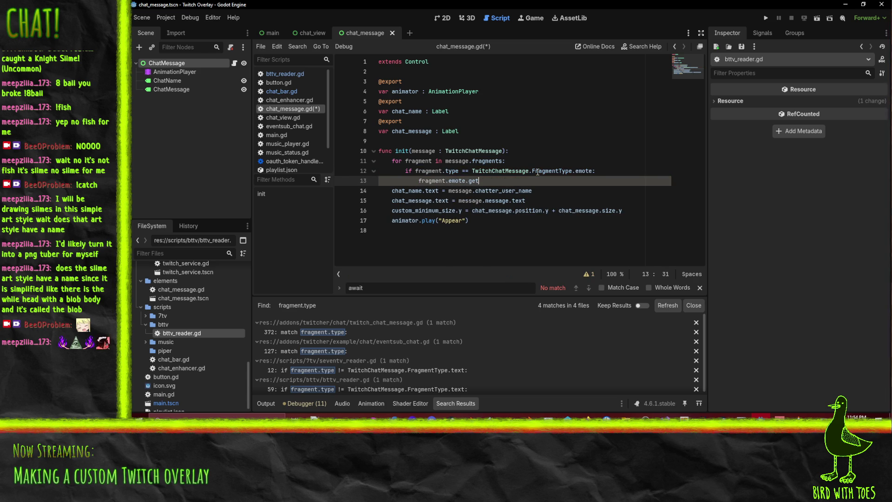
mouse_move(506, 170)
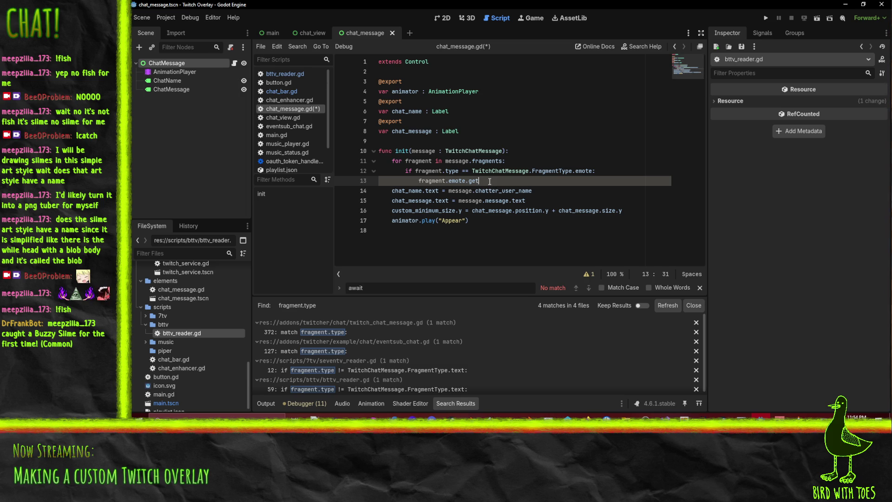
scroll(290, 147, down, 3)
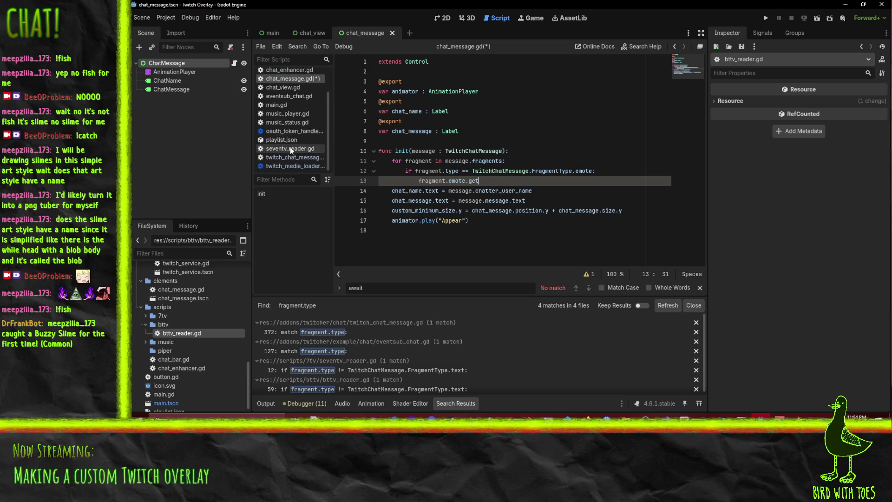
Step: Look up the get_sprite_frames function in twitch_chat_message.gd
click(297, 157)
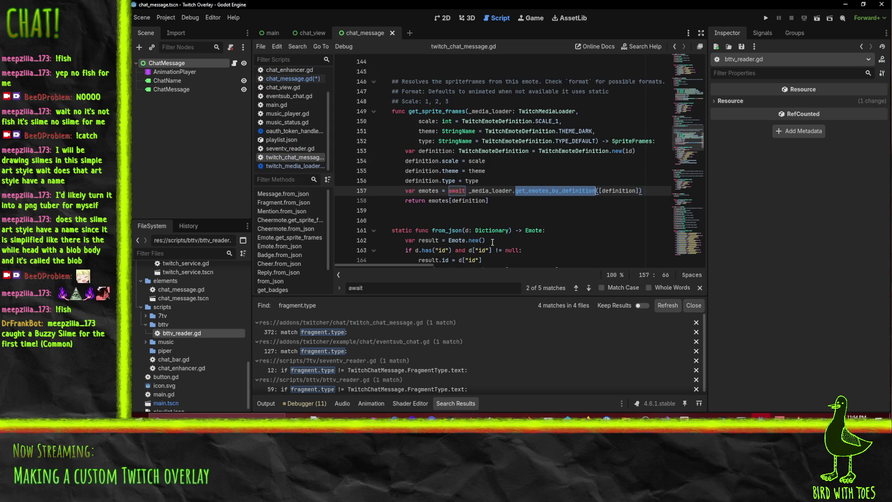
scroll(493, 247, up, 9)
scroll(480, 210, down, 9)
double_click(432, 111)
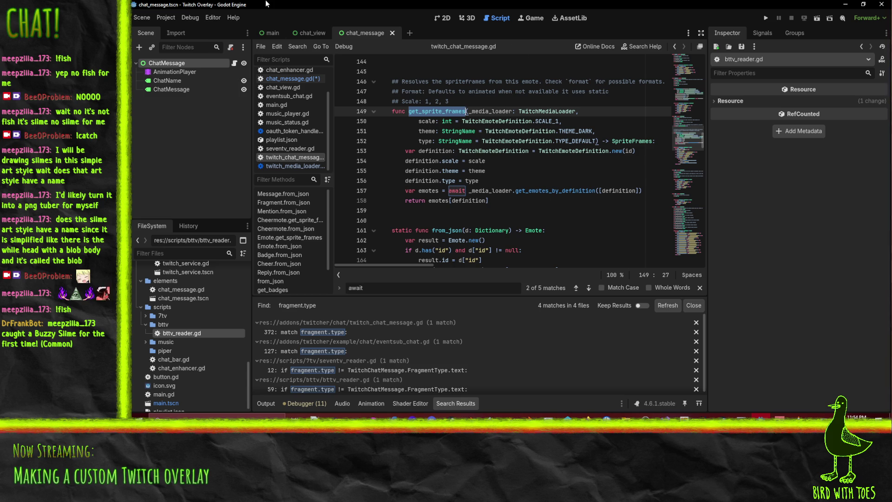
Step: Review the chat_view script's show_message code, then move between the main, chat_view and chat_message scenes
click(305, 35)
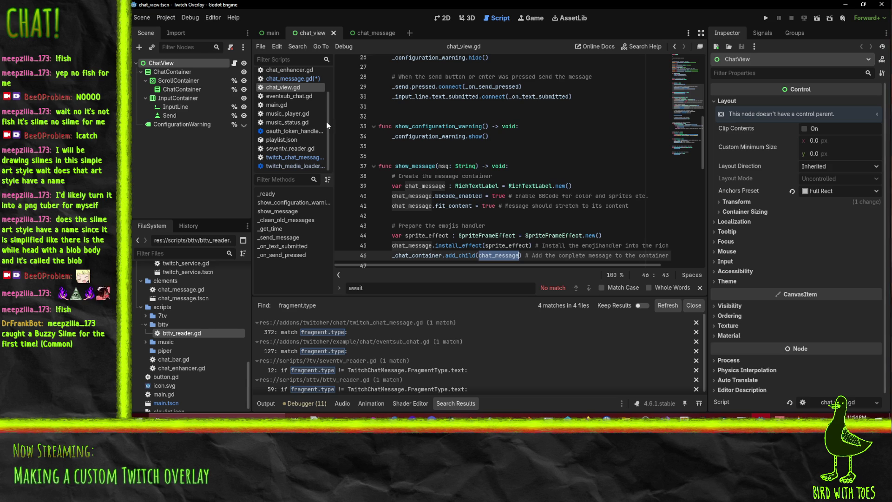
scroll(509, 219, down, 3)
click(499, 176)
key(ctrl+z)
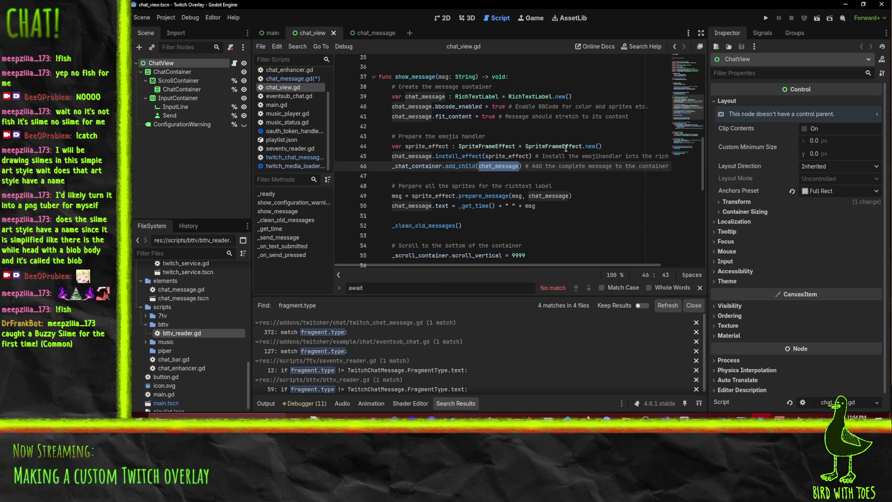
click(271, 33)
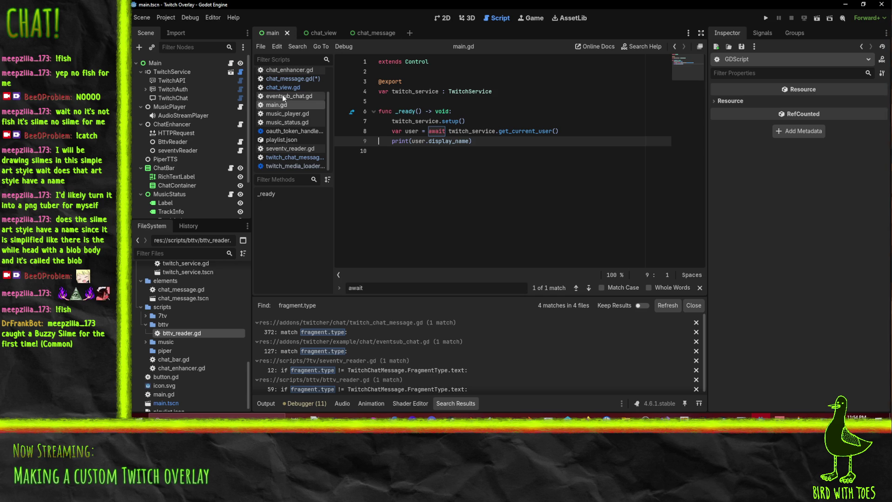
click(313, 32)
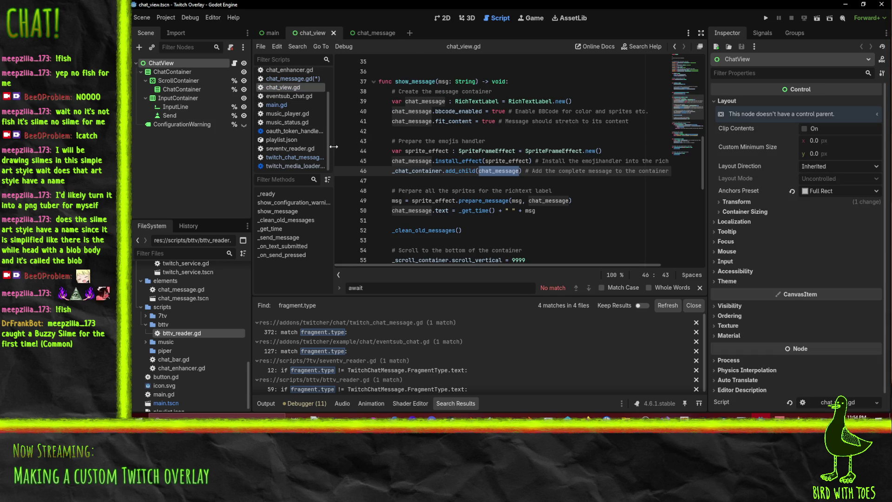
click(367, 33)
click(271, 33)
Step: Reopen chat_message.gd and complete line 13 as fragment.emote.get_sprite_frames(nil)
scroll(288, 116, up, 2)
click(292, 109)
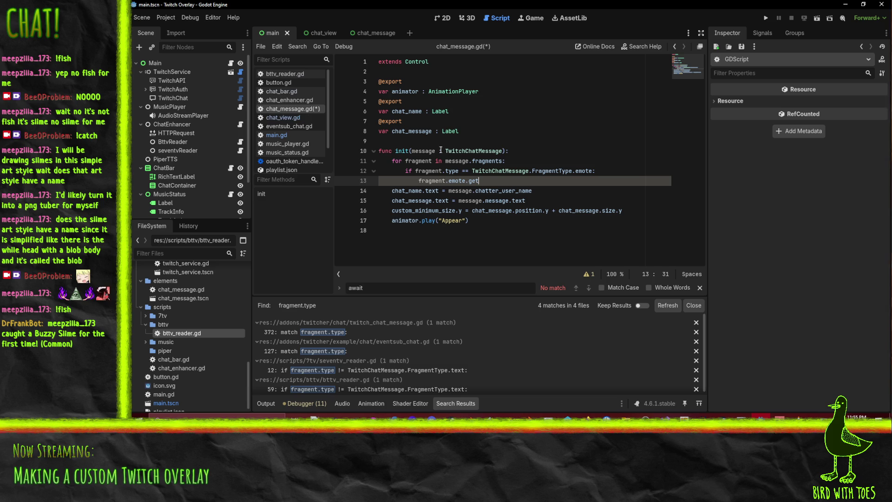
text(_sprite_frames)
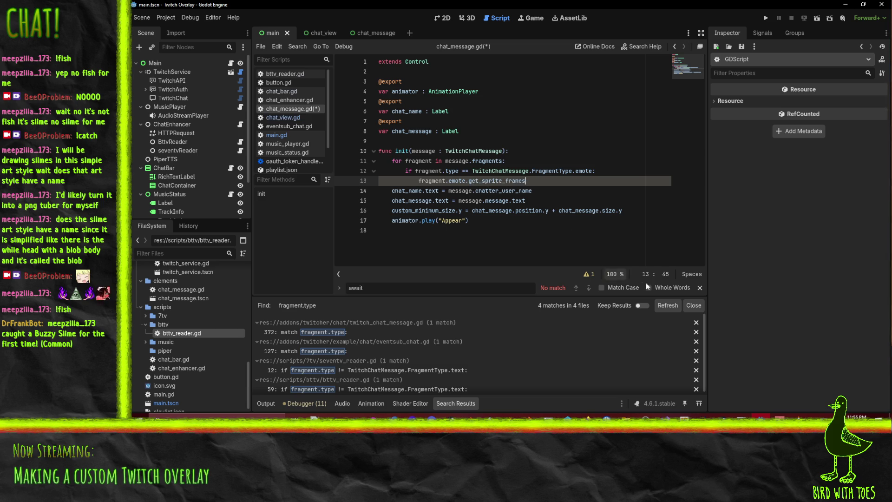
text(()
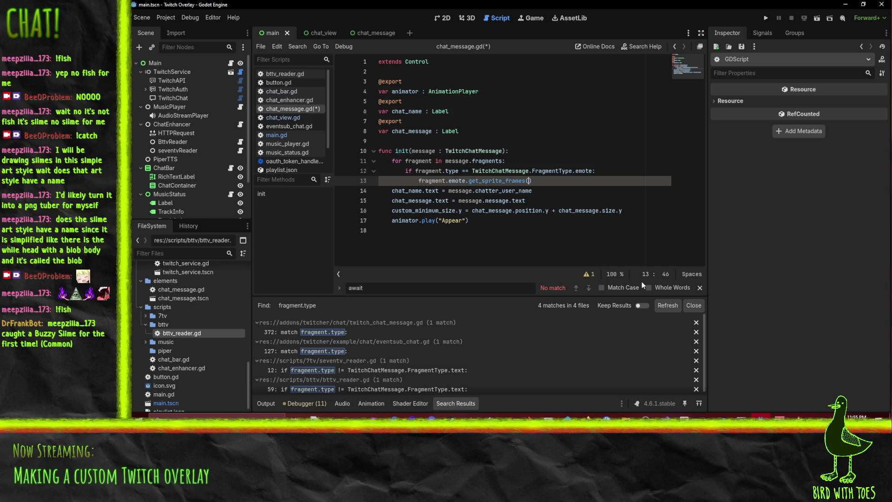
text(ni)
key(BackSpace)
key(BackSpace)
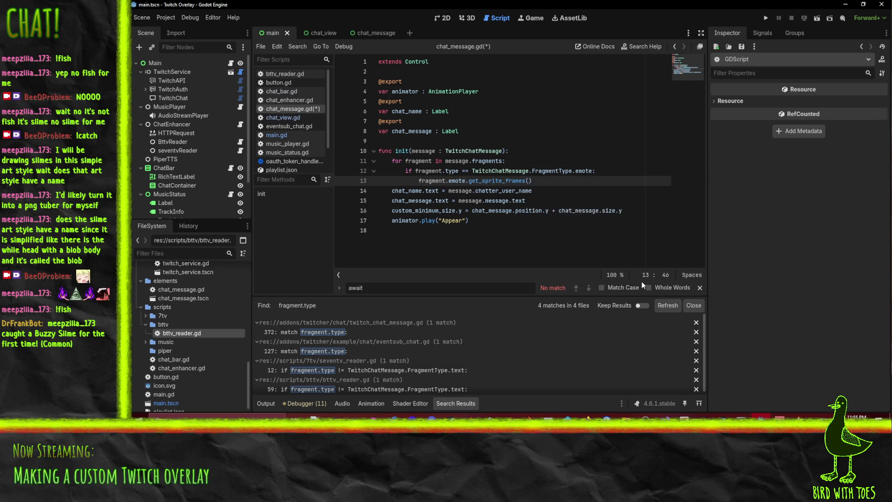
text(ni)
text(l))
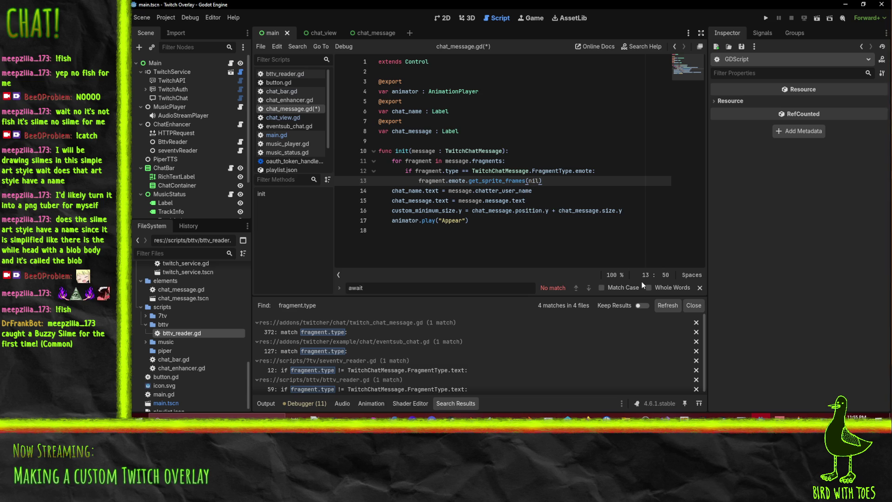